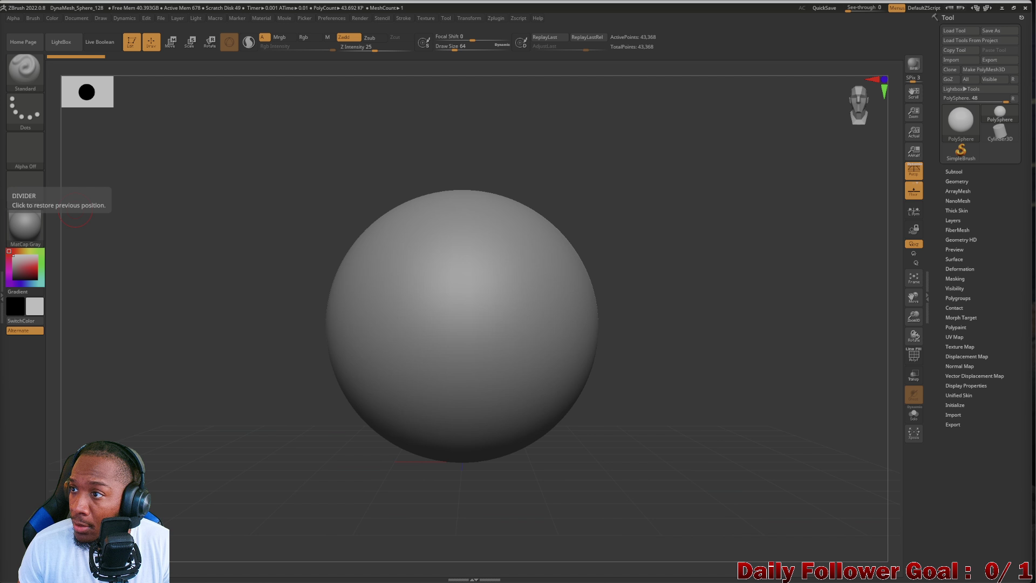
Switch from ZBrush to the browser showing the female head YouTube tutorial.
{"action": "key", "text": "alt+Tab"}
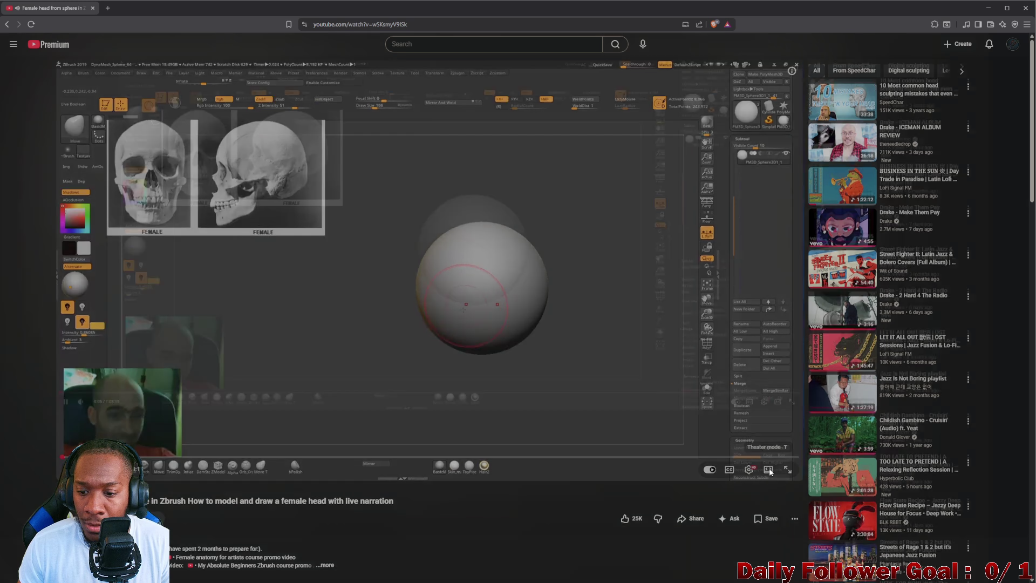
Put the tutorial in theater mode, pause and resume it, and seek to about 0:27.
{"action": "left_click", "coordinate": [768, 469]}
{"action": "left_click", "coordinate": [396, 307]}
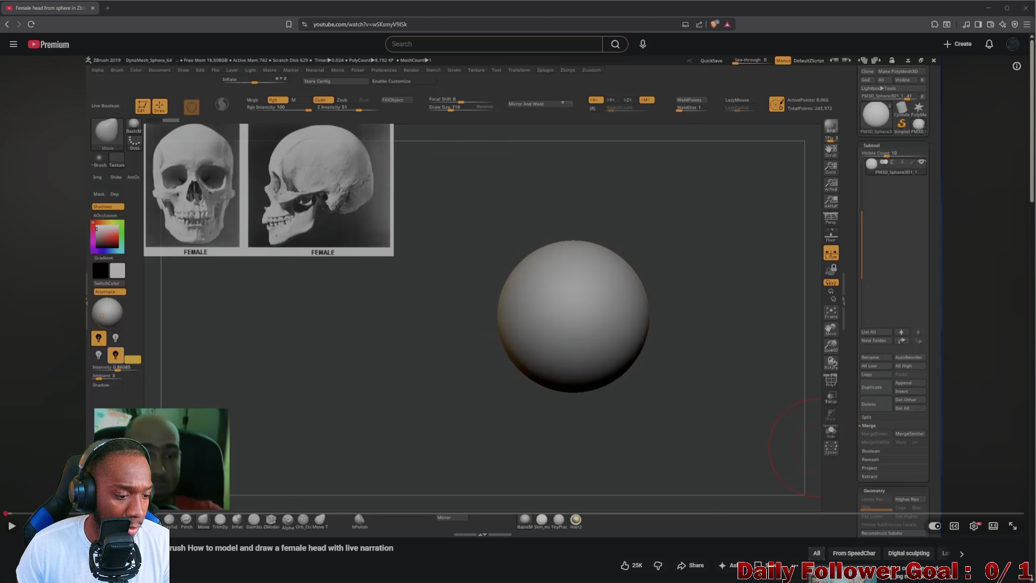
{"action": "key", "text": "space"}
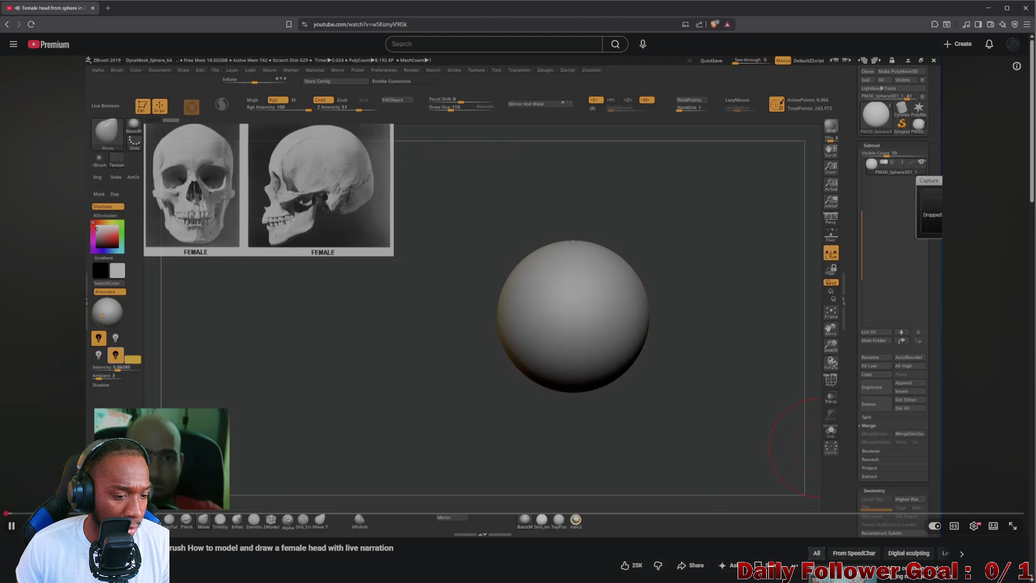
{"action": "left_click_drag", "start_coordinate": [11, 516], "coordinate": [11, 516]}
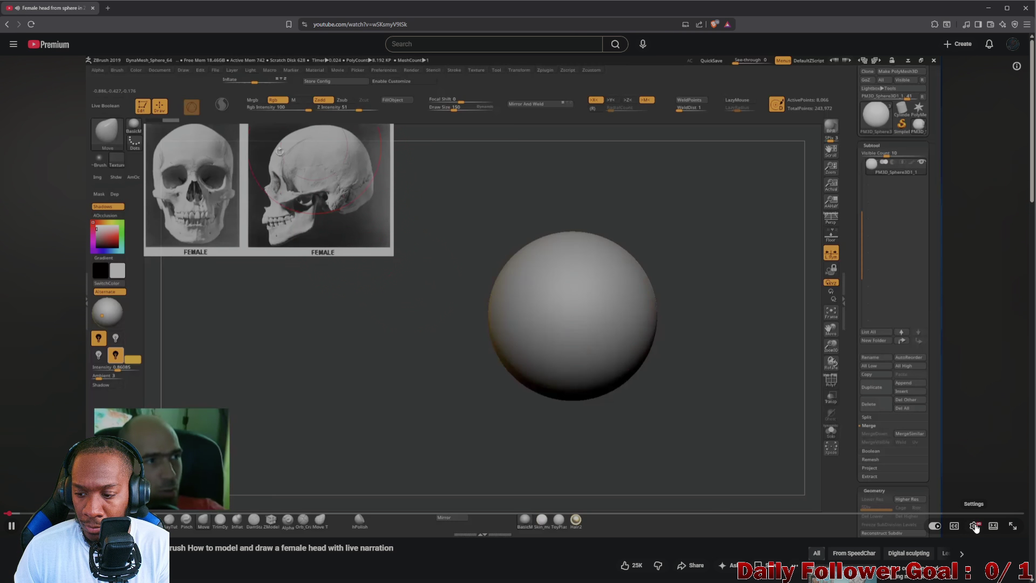
Set the tutorial's playback speed to 1.5x.
{"action": "left_click", "coordinate": [974, 525]}
{"action": "left_click", "coordinate": [952, 485]}
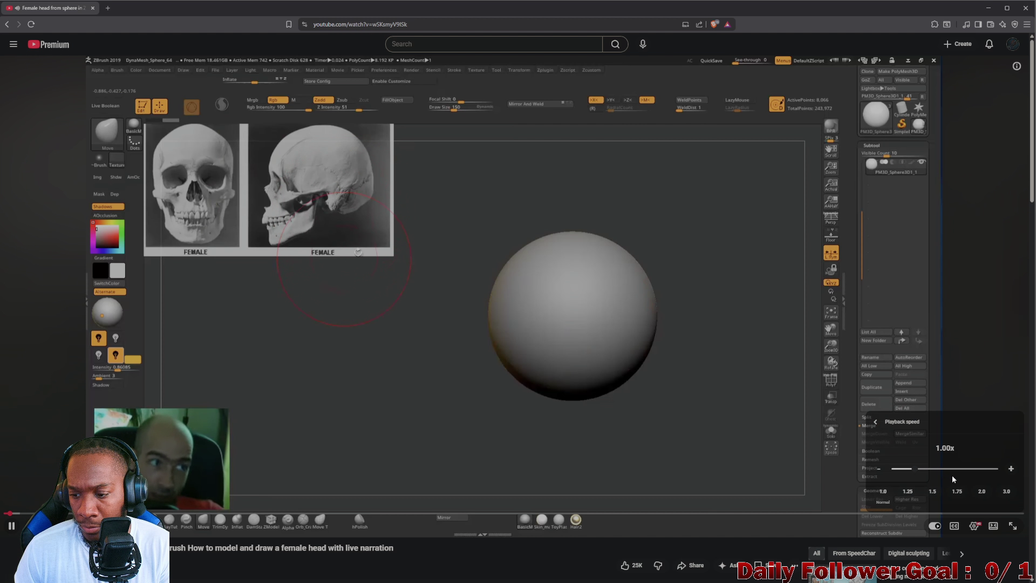
{"action": "left_click", "coordinate": [932, 492]}
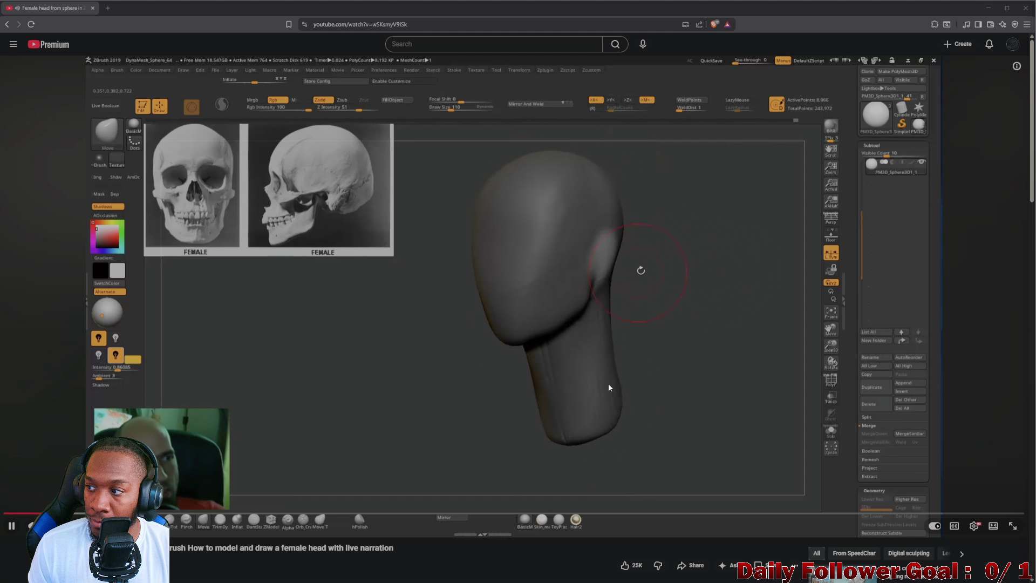
Pause and resume the tutorial, then rewind it about 15 seconds.
{"action": "left_click", "coordinate": [600, 394]}
{"action": "left_click", "coordinate": [600, 394]}
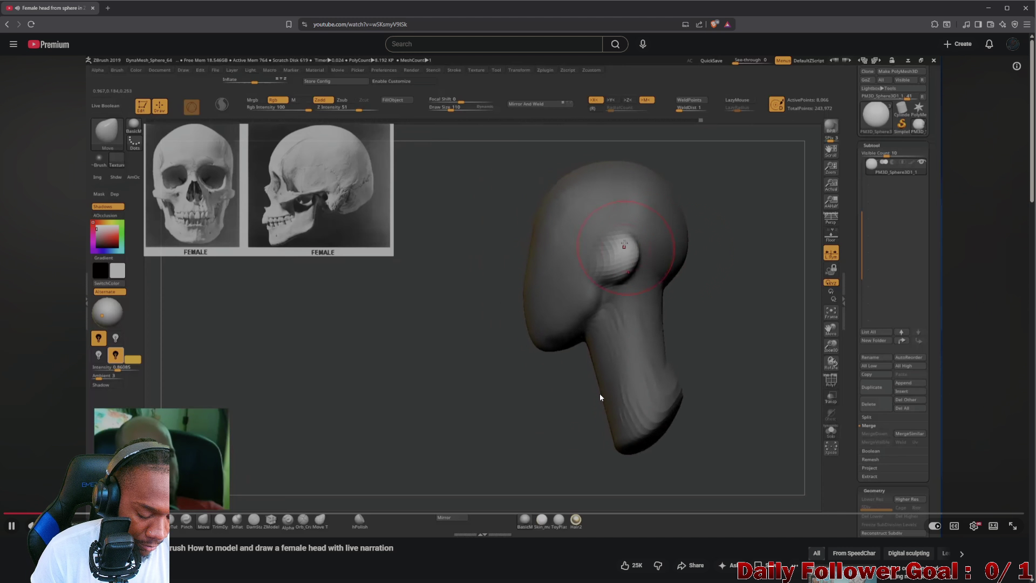
{"action": "key", "text": "Left"}
{"action": "key", "text": "Left"}
{"action": "key", "text": "Left"}
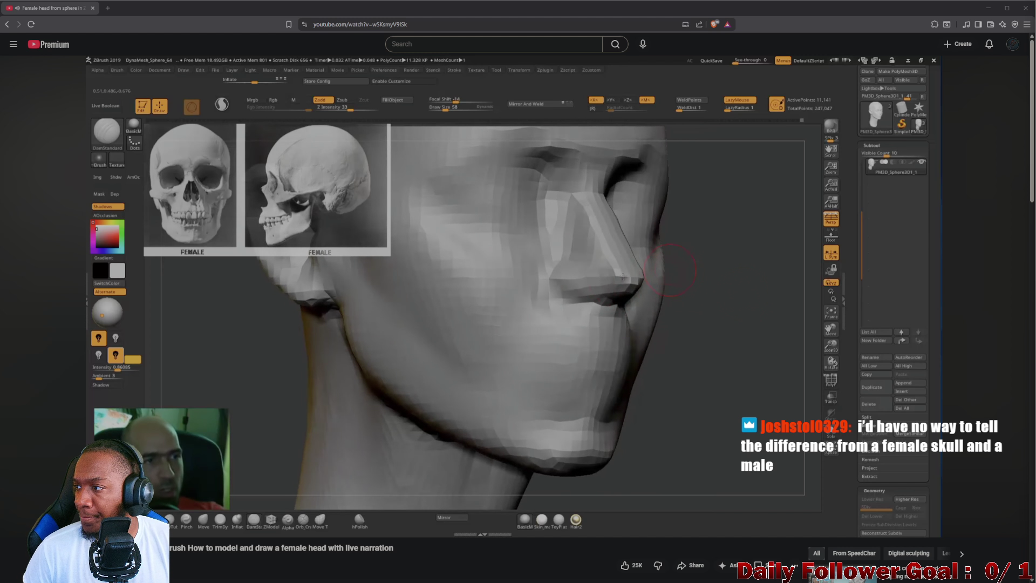
Pause and resume the sculpting video twice, stopping briefly at the nose close-up.
{"action": "left_click", "coordinate": [763, 313]}
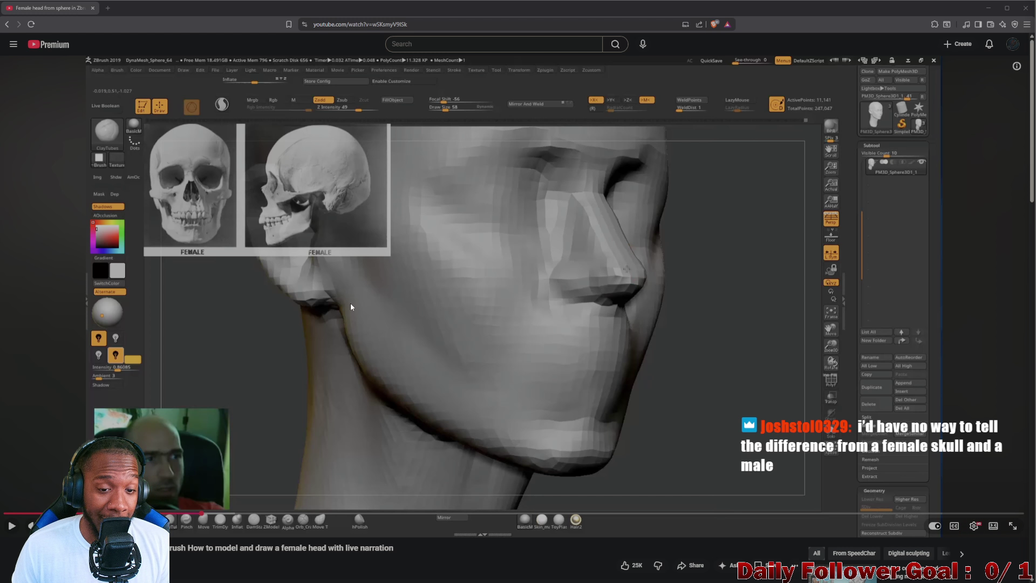
{"action": "left_click", "coordinate": [452, 340]}
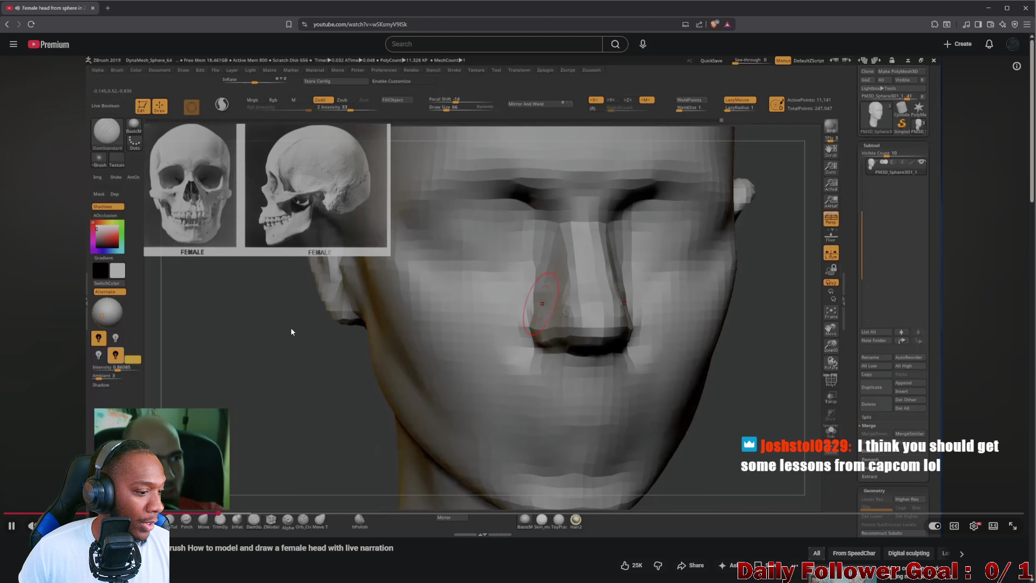
{"action": "left_click", "coordinate": [401, 368]}
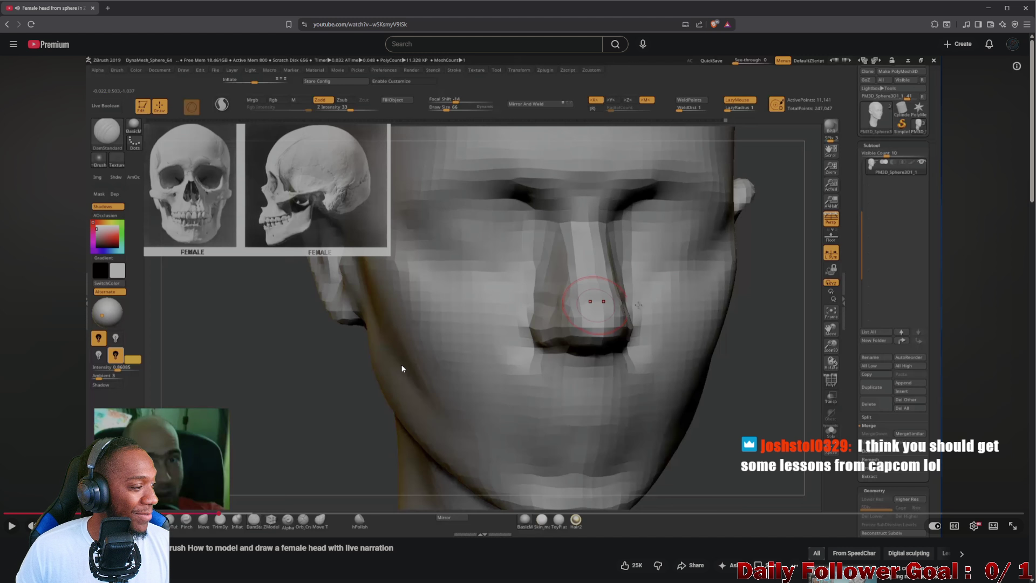
{"action": "left_click", "coordinate": [601, 338]}
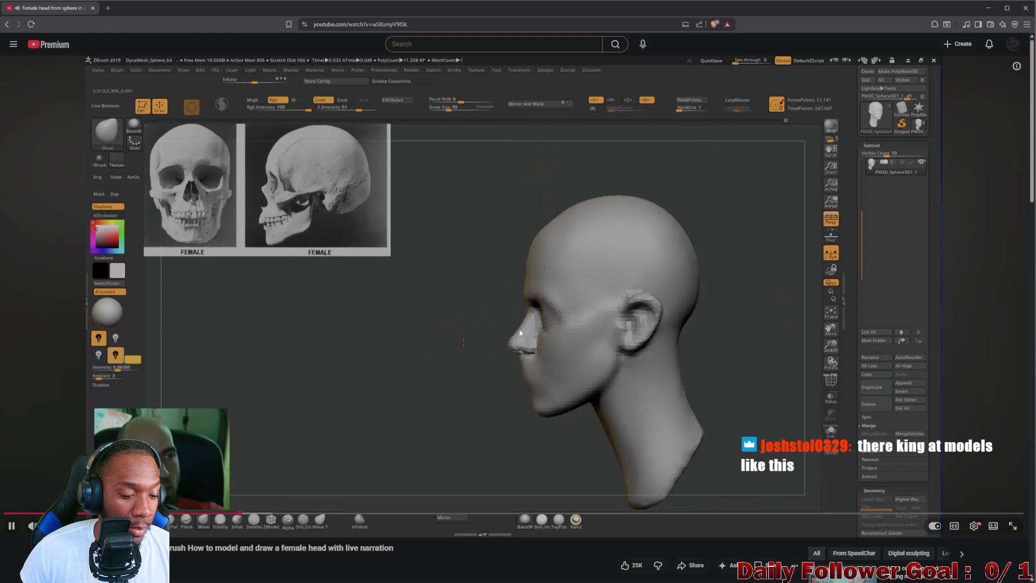
Pause the female-head sculpting video.
{"action": "left_click", "coordinate": [364, 338]}
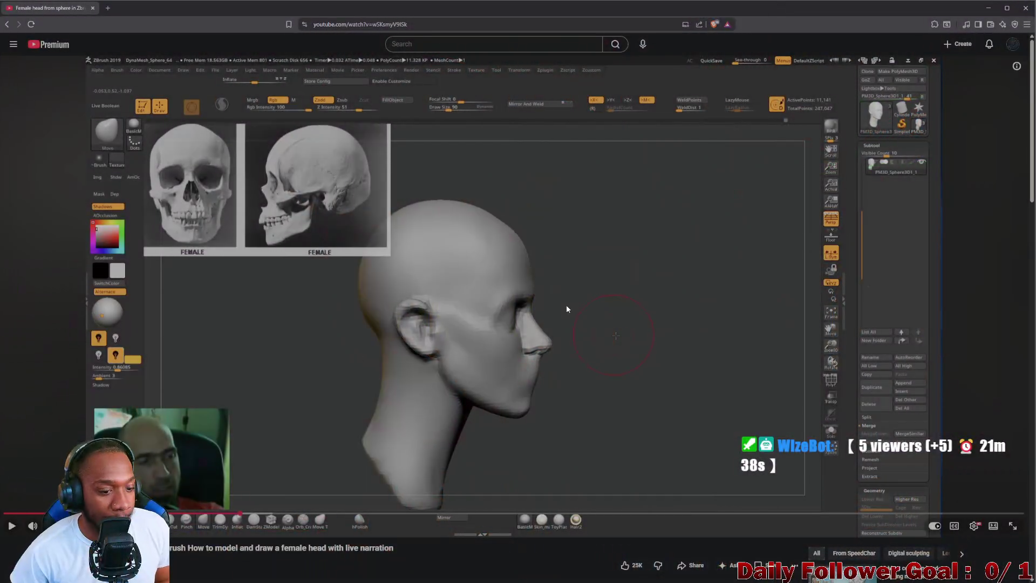
Resume the sculpting video to watch the lips, chin and jawline being refined.
{"action": "left_click", "coordinate": [566, 308]}
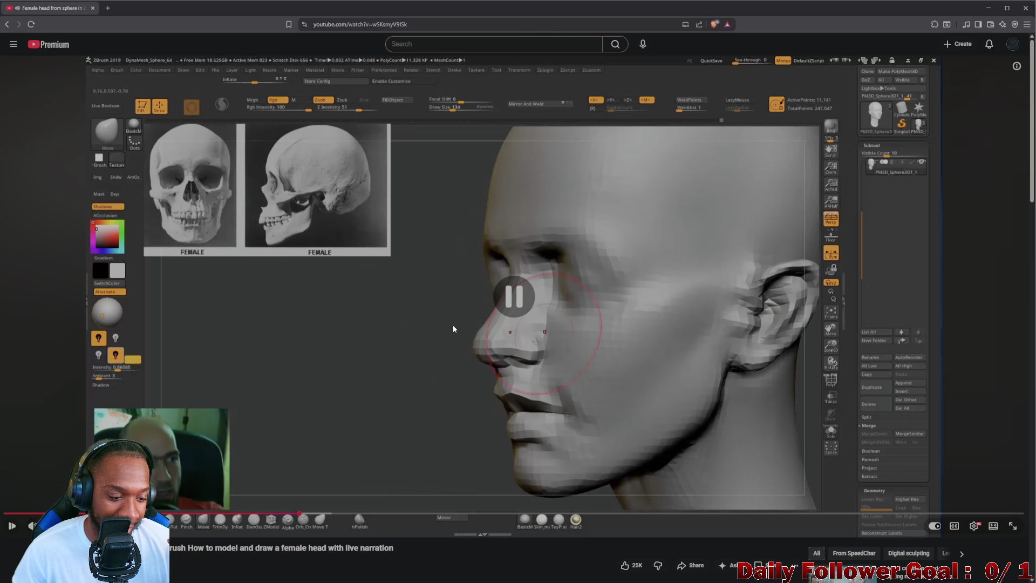
{"action": "scroll", "coordinate": [280, 351], "scroll_direction": "down", "scroll_amount": 2}
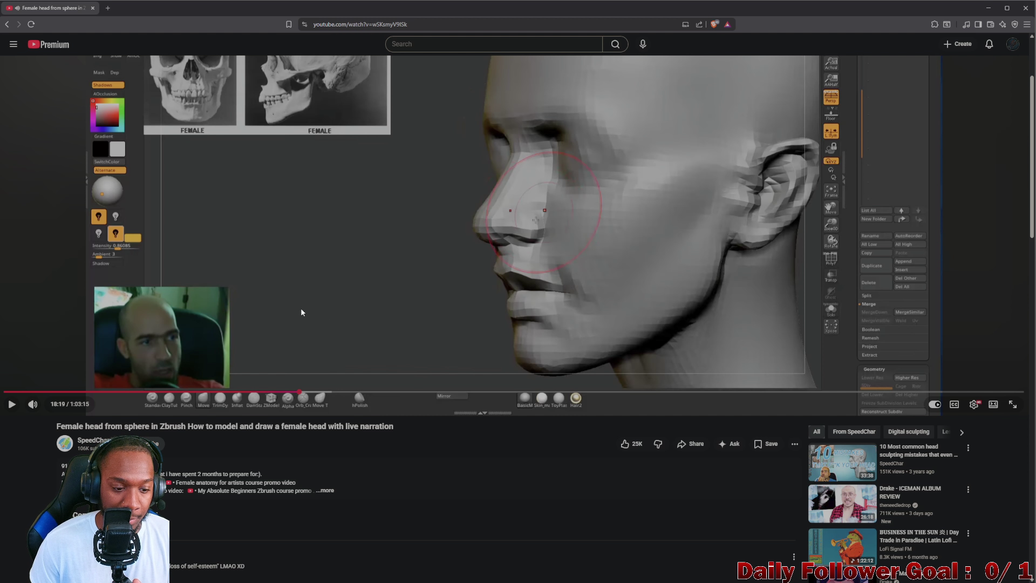
{"action": "scroll", "coordinate": [286, 313], "scroll_direction": "down", "scroll_amount": 1}
{"action": "scroll", "coordinate": [262, 316], "scroll_direction": "up", "scroll_amount": 1}
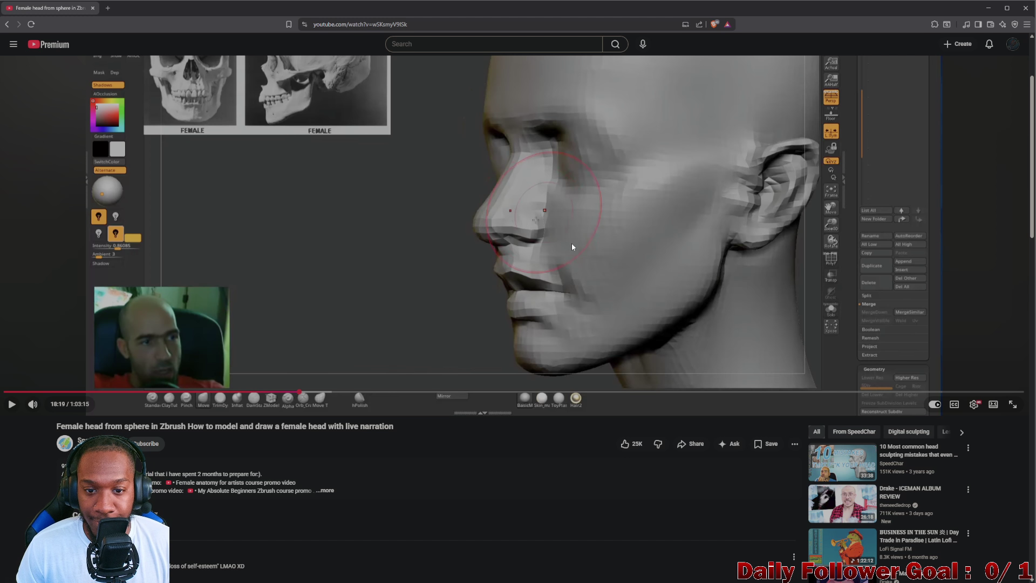
{"action": "scroll", "coordinate": [576, 248], "scroll_direction": "up", "scroll_amount": 3}
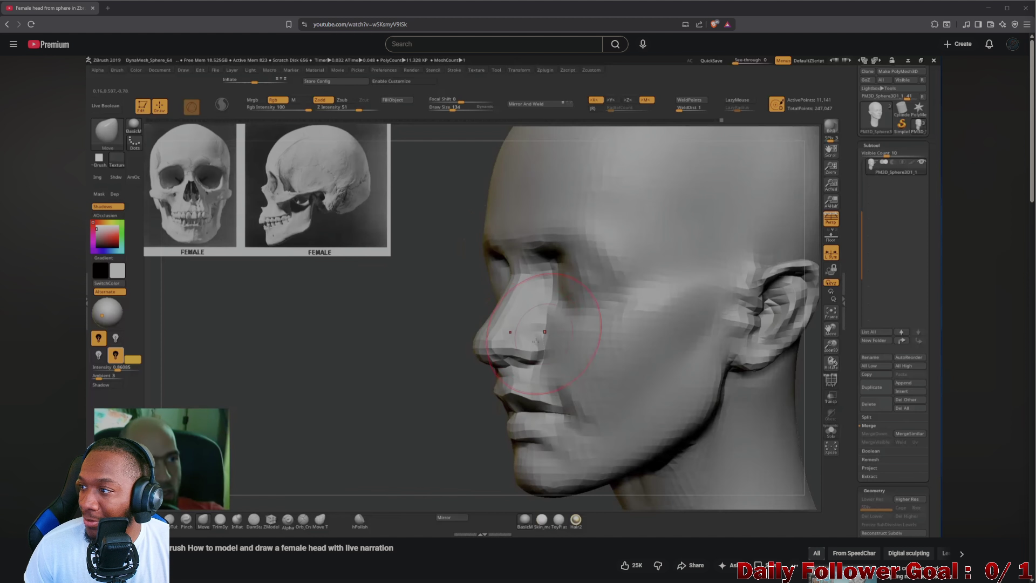
{"action": "mouse_move", "coordinate": [568, 404]}
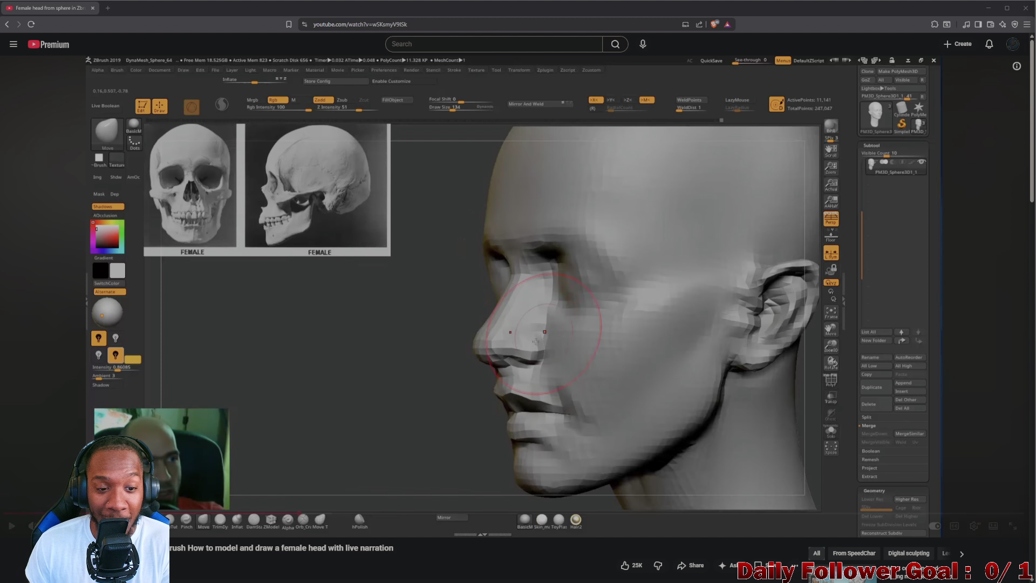
{"action": "left_click", "coordinate": [529, 342]}
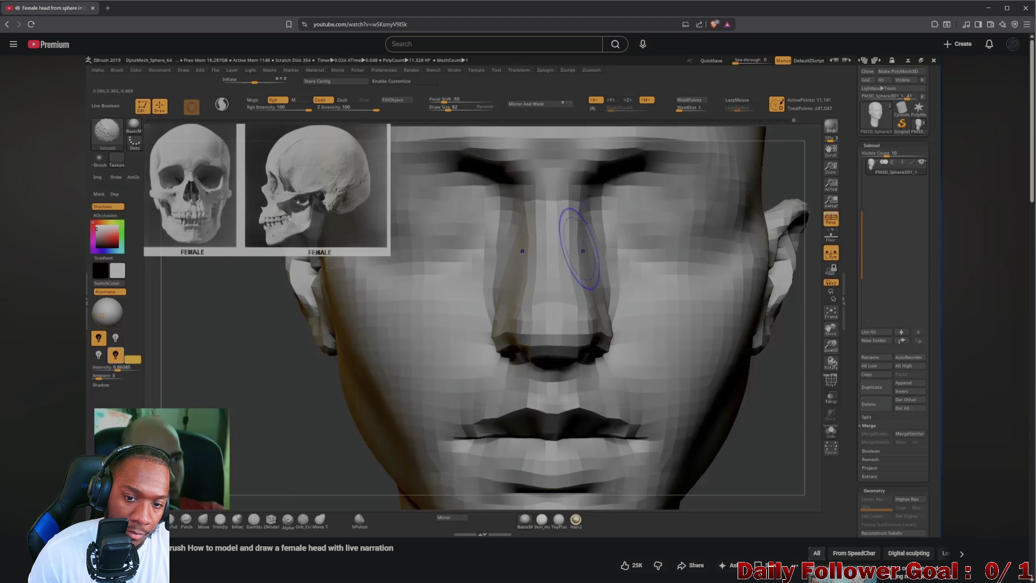
Let the tutorial play on to the zoomed-out side profile of the sculpted head.
{"action": "mouse_move", "coordinate": [379, 399]}
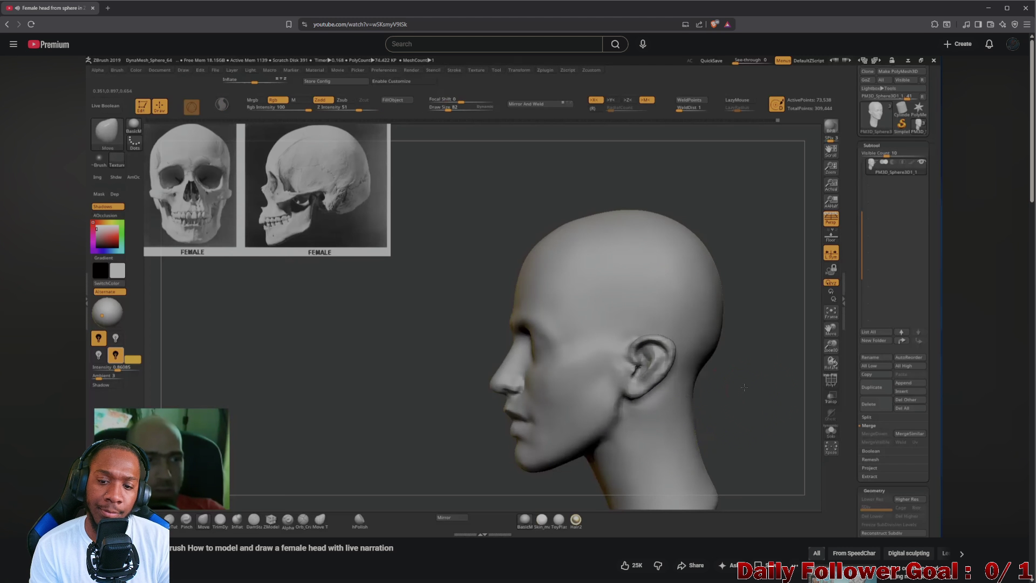
Pause the reference video and minimize the browser to return to ZBrush.
{"action": "mouse_move", "coordinate": [357, 286]}
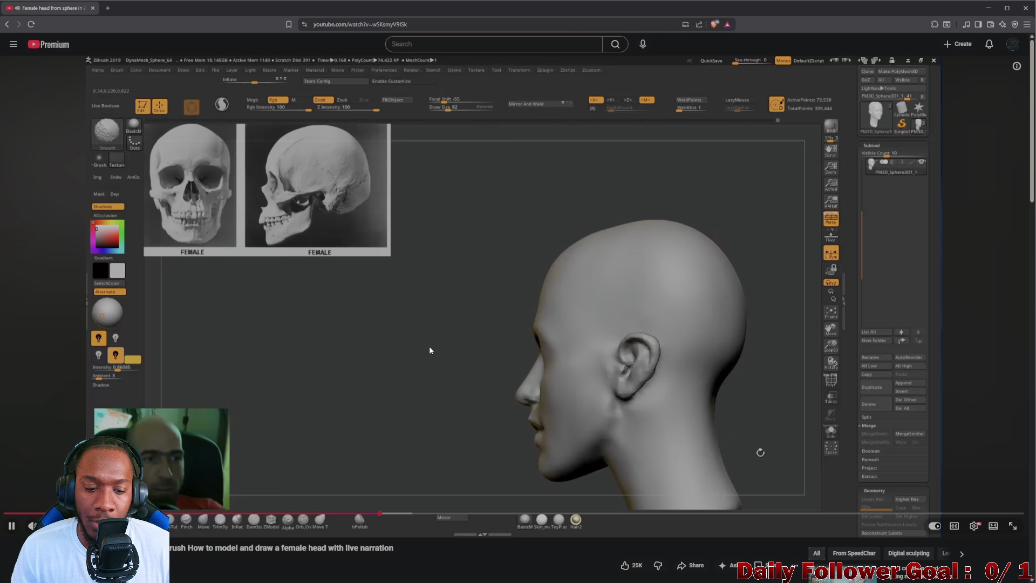
{"action": "left_click", "coordinate": [496, 342]}
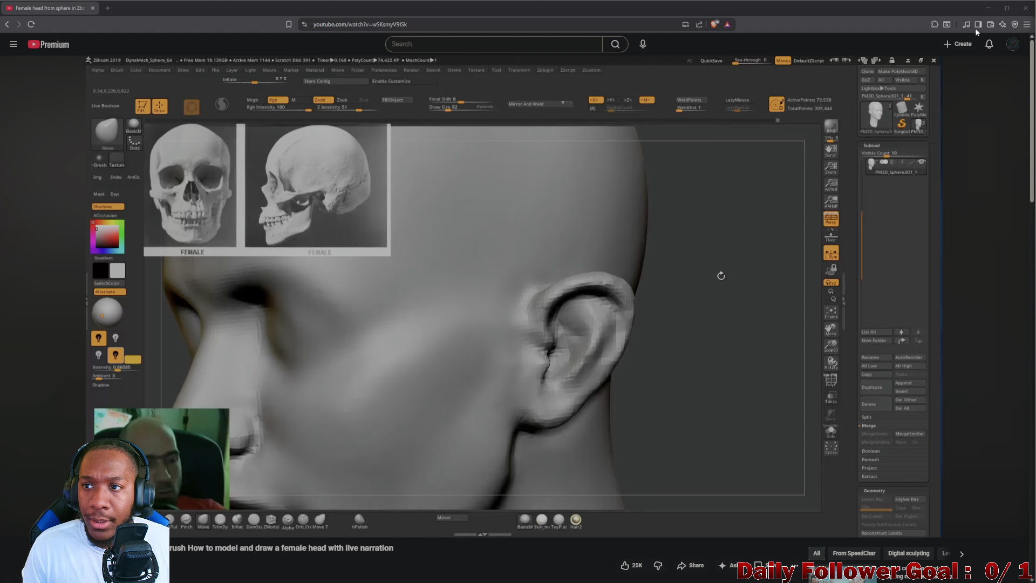
{"action": "left_click", "coordinate": [988, 8]}
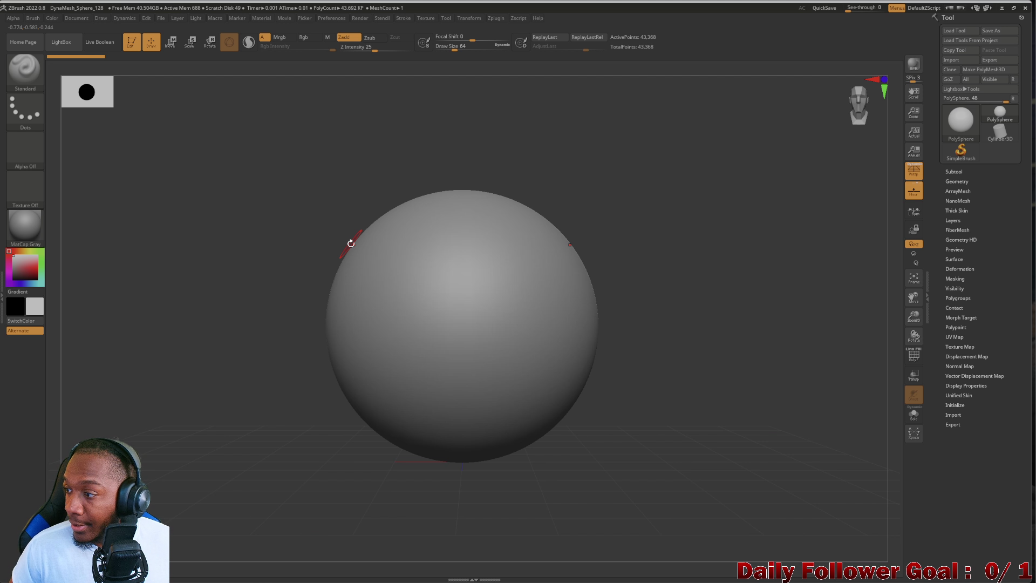
Enlarge the brush to Draw Size 640, test a stroke on the sphere, and undo it.
{"action": "key", "text": "bracketright"}
{"action": "key", "text": "bracketright"}
{"action": "key", "text": "bracketright"}
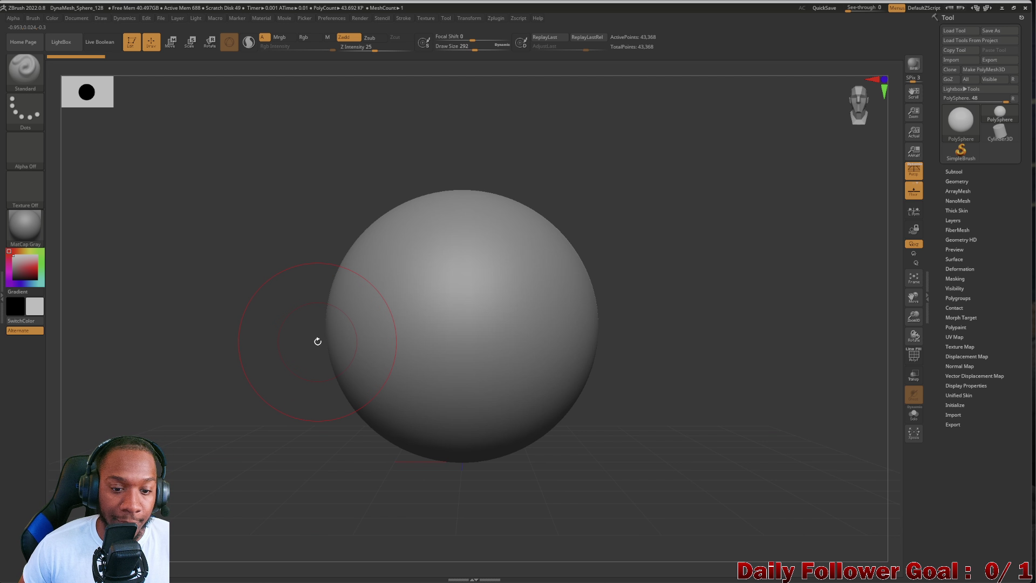
{"action": "key", "text": "bracketright"}
{"action": "key", "text": "bracketright"}
{"action": "key", "text": "bracketright"}
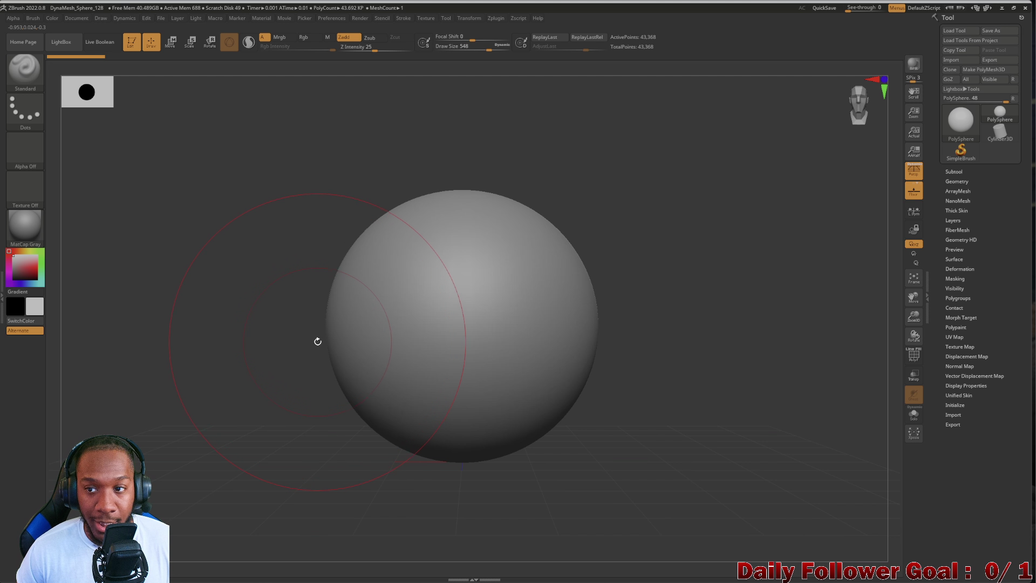
{"action": "key", "text": "bracketright"}
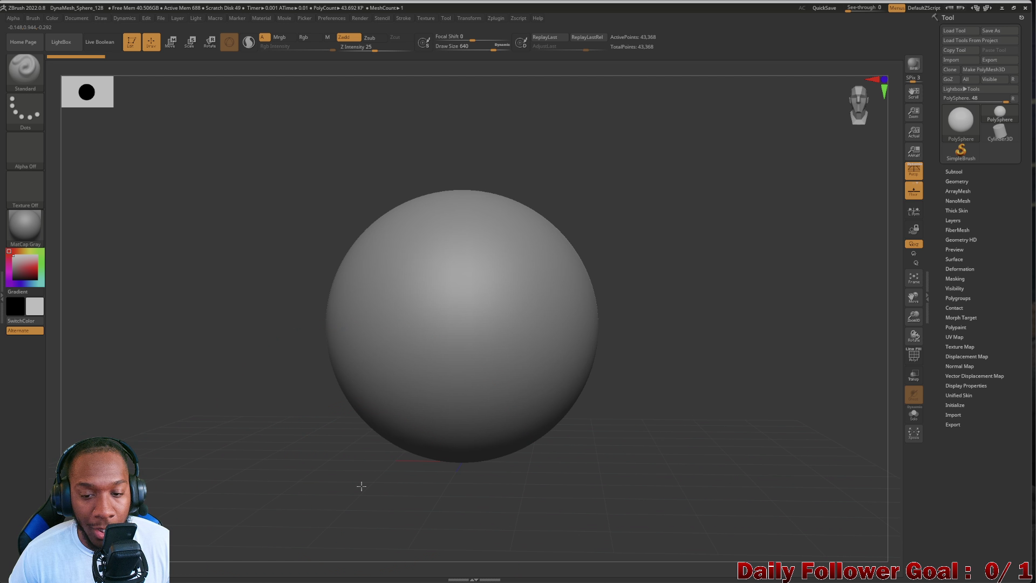
{"action": "left_click_drag", "start_coordinate": [358, 485], "coordinate": [319, 480]}
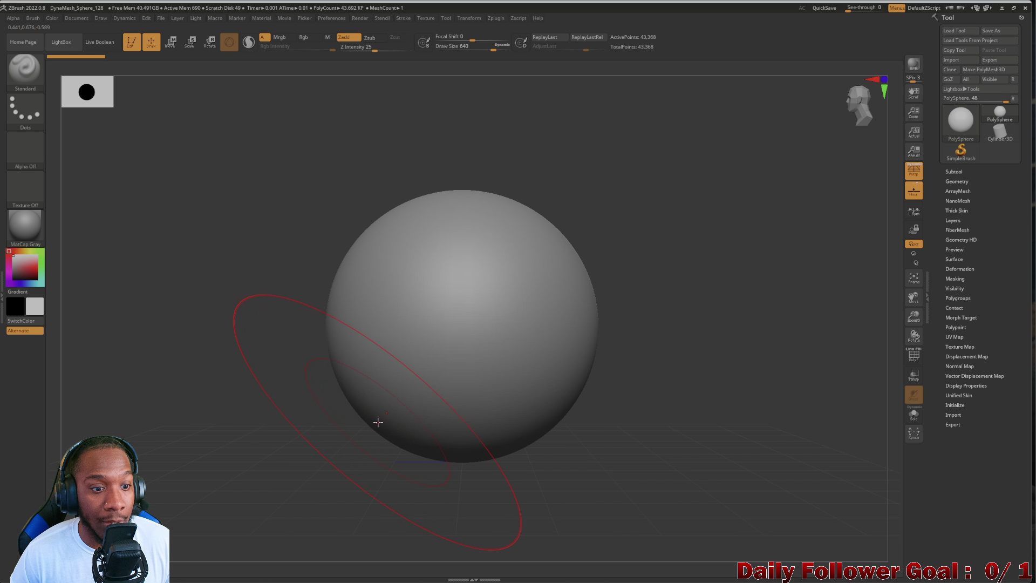
{"action": "left_click", "coordinate": [375, 420]}
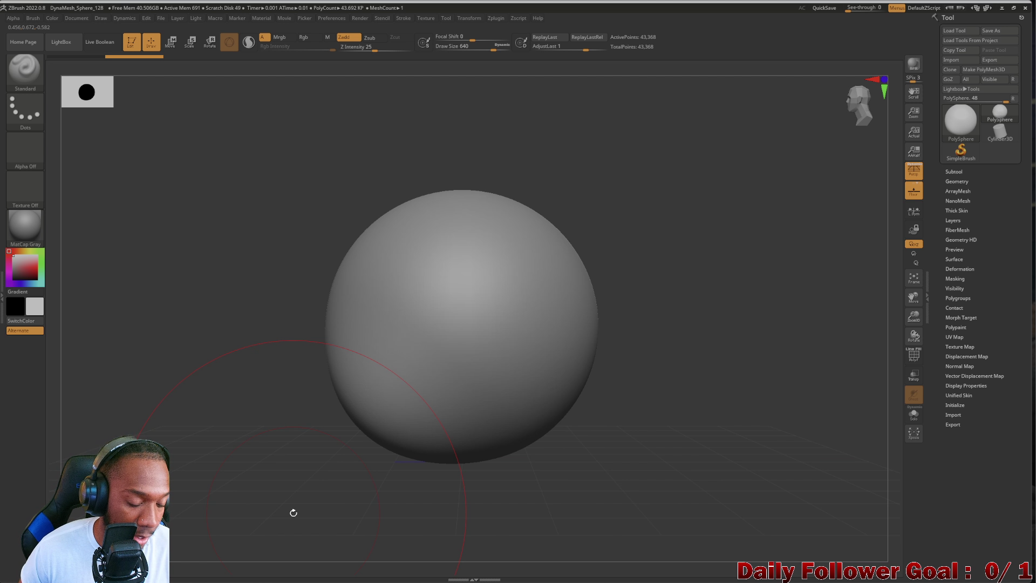
{"action": "key", "text": "ctrl+z"}
{"action": "key", "text": "ctrl"}
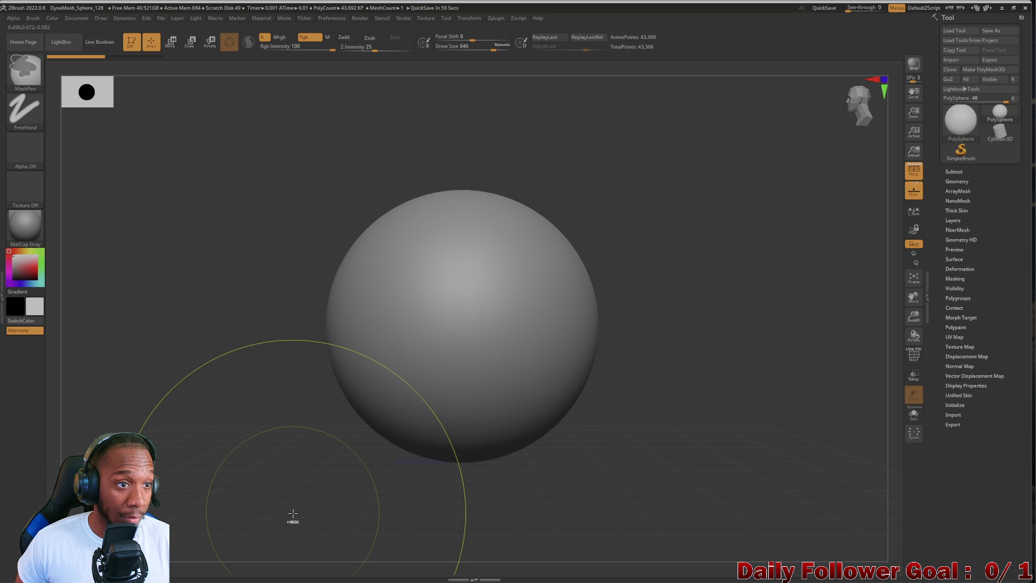
Select the Move Topological brush and try it on the sphere.
{"action": "left_click", "coordinate": [34, 82]}
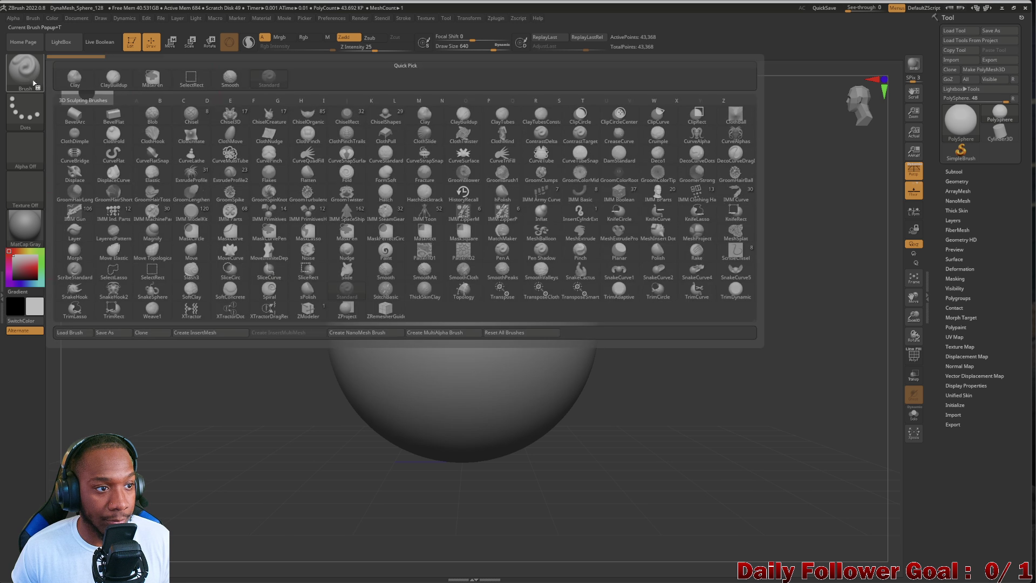
{"action": "key", "text": "m"}
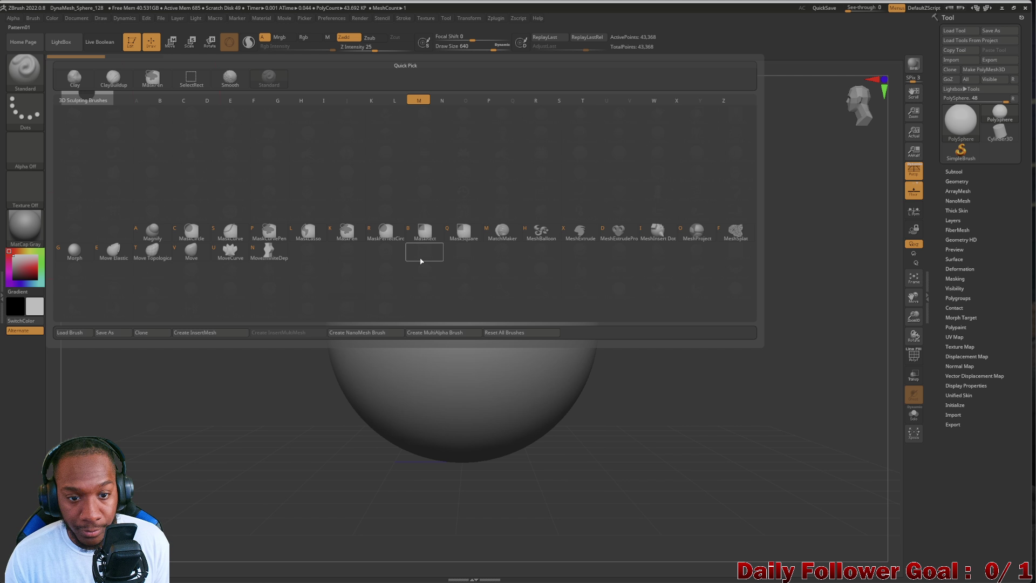
{"action": "left_click", "coordinate": [152, 248]}
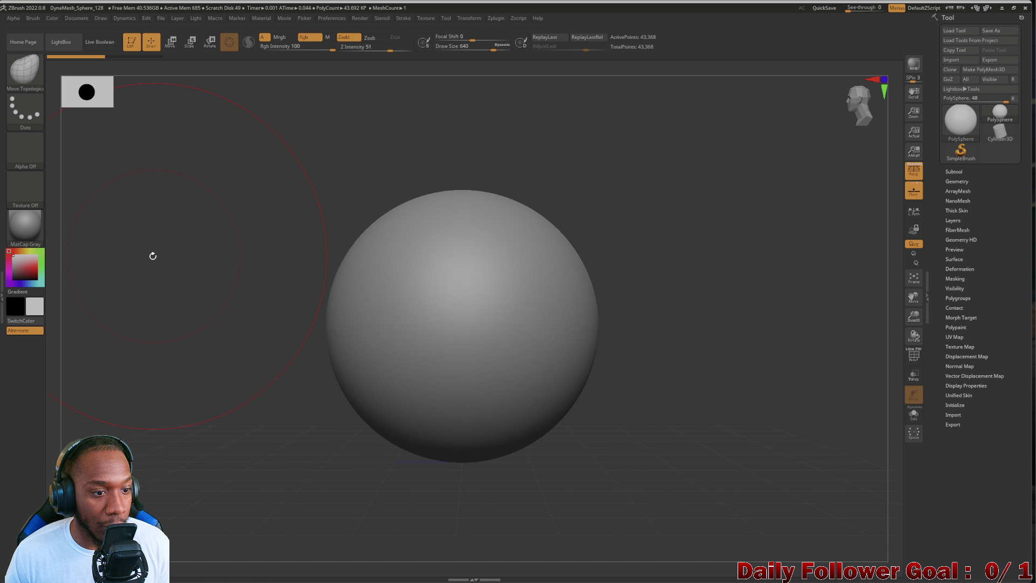
{"action": "left_click", "coordinate": [360, 419]}
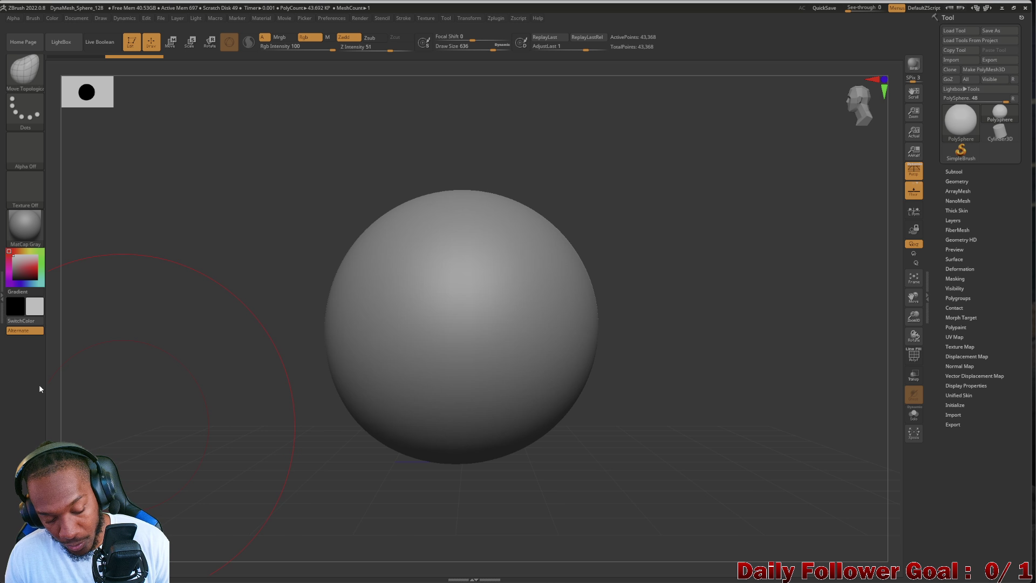
With a slightly smaller brush, pull the sphere's lower front down into a jaw-like bulge.
{"action": "key", "text": "["}
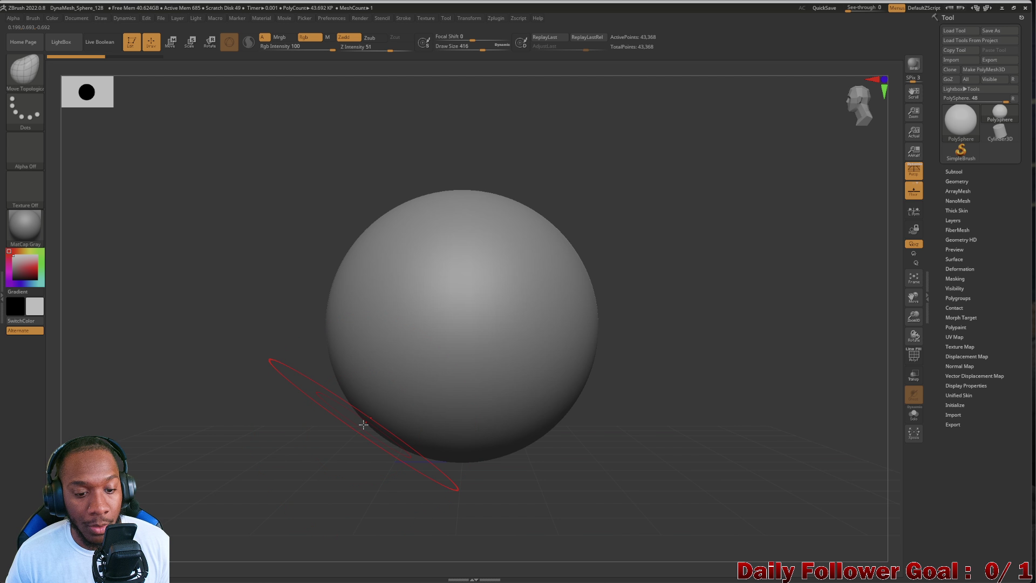
{"action": "mouse_move", "coordinate": [361, 435]}
{"action": "left_mouse_down"}
{"action": "mouse_move", "coordinate": [342, 504]}
{"action": "mouse_move", "coordinate": [325, 486]}
{"action": "left_mouse_up"}
{"action": "mouse_move", "coordinate": [247, 410]}
{"action": "left_mouse_down"}
{"action": "mouse_move", "coordinate": [275, 423]}
{"action": "mouse_move", "coordinate": [219, 414]}
{"action": "mouse_move", "coordinate": [315, 506]}
{"action": "mouse_move", "coordinate": [323, 499]}
{"action": "left_mouse_up"}
{"action": "mouse_move", "coordinate": [253, 485]}
{"action": "left_mouse_down"}
{"action": "mouse_move", "coordinate": [169, 423]}
{"action": "mouse_move", "coordinate": [222, 442]}
{"action": "mouse_move", "coordinate": [172, 410]}
{"action": "mouse_move", "coordinate": [291, 502]}
{"action": "left_mouse_up"}
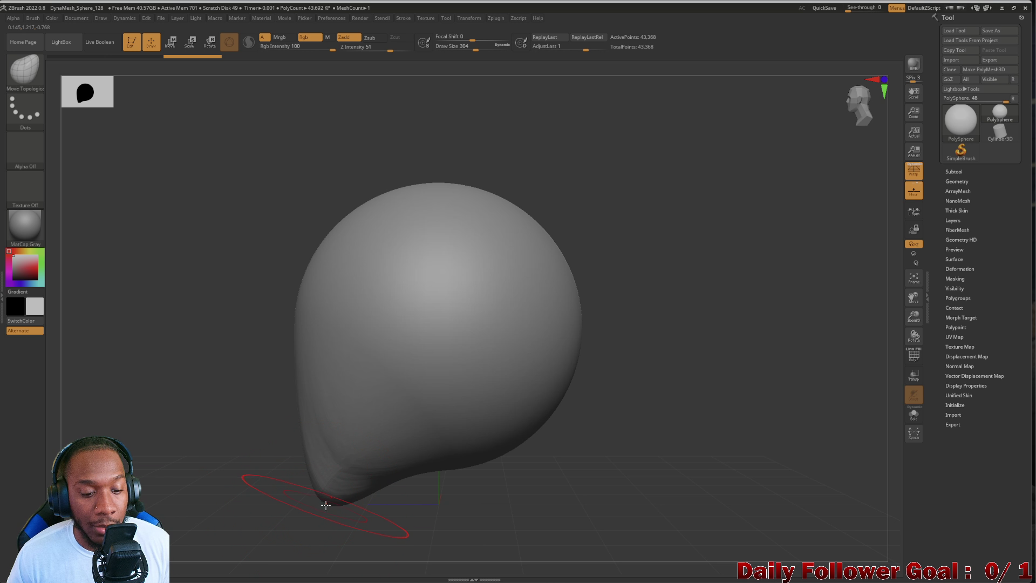
{"action": "left_click_drag", "start_coordinate": [231, 448], "coordinate": [282, 439]}
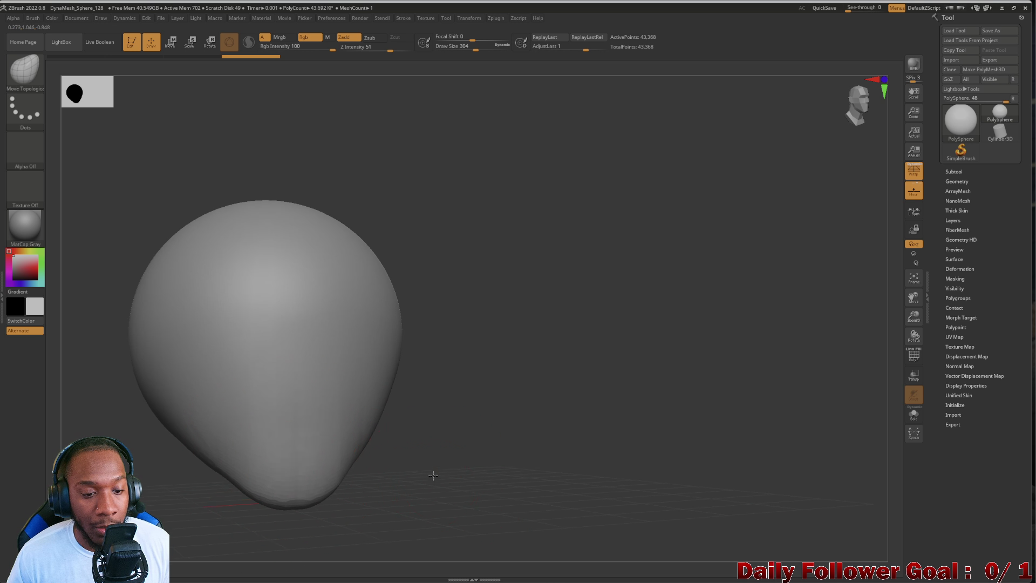
{"action": "mouse_move", "coordinate": [432, 474]}
{"action": "left_mouse_down"}
{"action": "mouse_move", "coordinate": [394, 491]}
{"action": "mouse_move", "coordinate": [203, 377]}
{"action": "left_mouse_up"}
{"action": "mouse_move", "coordinate": [194, 418]}
{"action": "left_mouse_down"}
{"action": "mouse_move", "coordinate": [203, 430]}
{"action": "mouse_move", "coordinate": [232, 400]}
{"action": "mouse_move", "coordinate": [254, 308]}
{"action": "mouse_move", "coordinate": [192, 261]}
{"action": "left_mouse_up"}
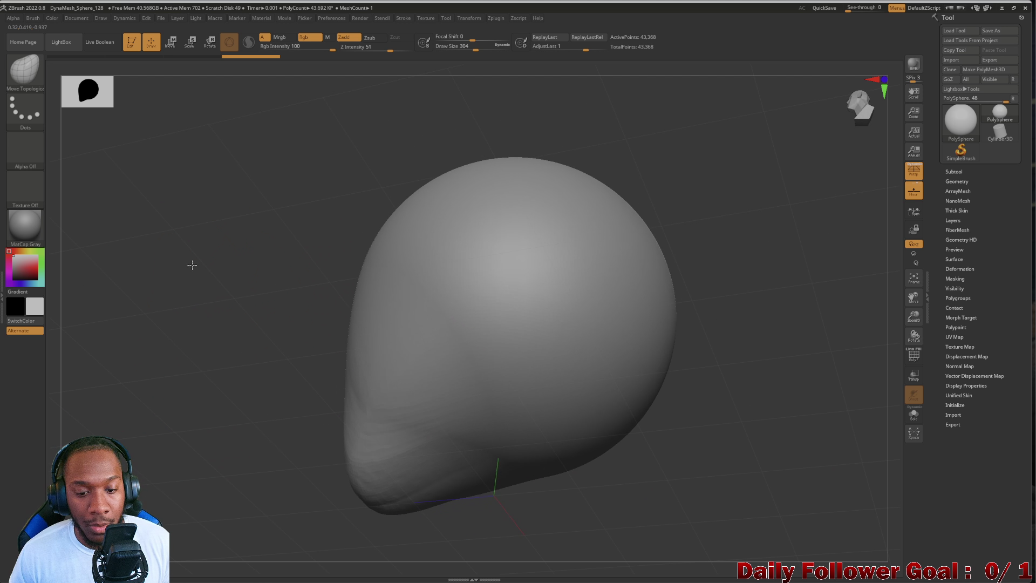
Mask the lower front of the sphere, then invert the mask so the jaw is free.
{"action": "key", "text": "ctrl"}
{"action": "mouse_move", "coordinate": [530, 440]}
{"action": "left_mouse_down", "text": "ctrl"}
{"action": "mouse_move", "coordinate": [543, 422]}
{"action": "mouse_move", "coordinate": [513, 421]}
{"action": "left_mouse_up", "text": "ctrl"}
{"action": "mouse_move", "coordinate": [250, 370]}
{"action": "left_mouse_down"}
{"action": "mouse_move", "coordinate": [331, 348]}
{"action": "mouse_move", "coordinate": [266, 286]}
{"action": "mouse_move", "coordinate": [286, 309]}
{"action": "left_mouse_up"}
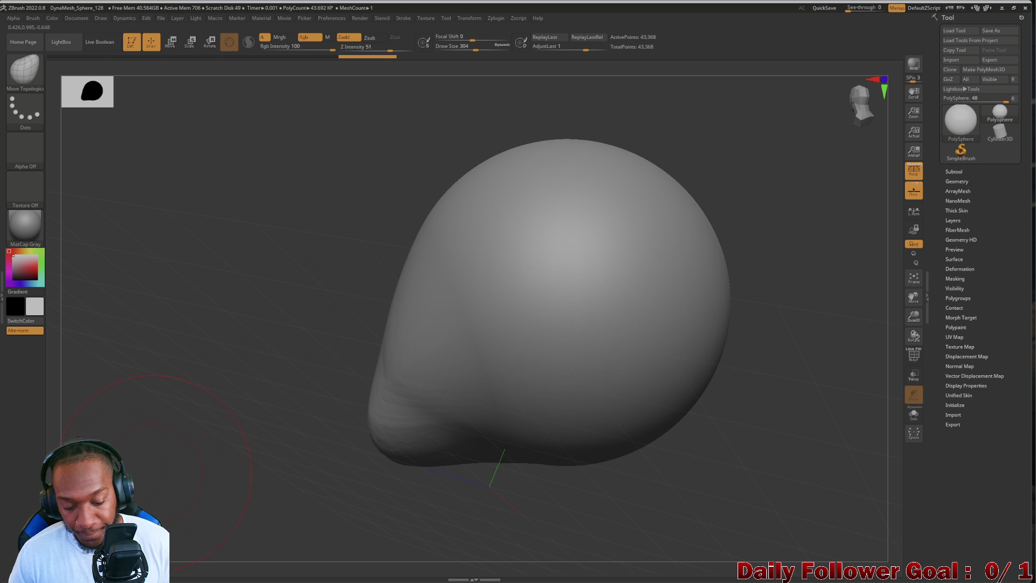
{"action": "key", "text": "ctrl+z"}
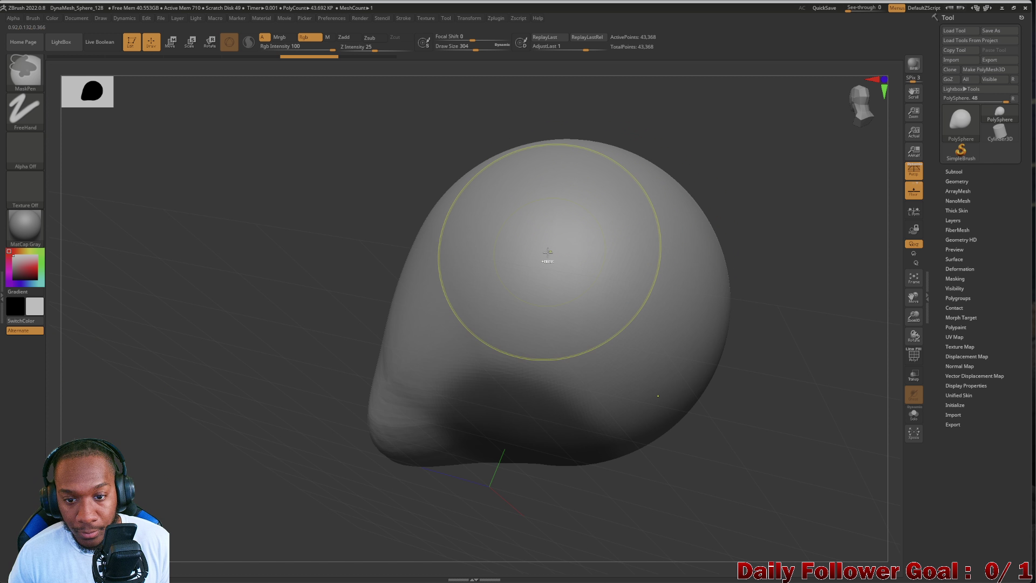
{"action": "key", "text": "ctrl"}
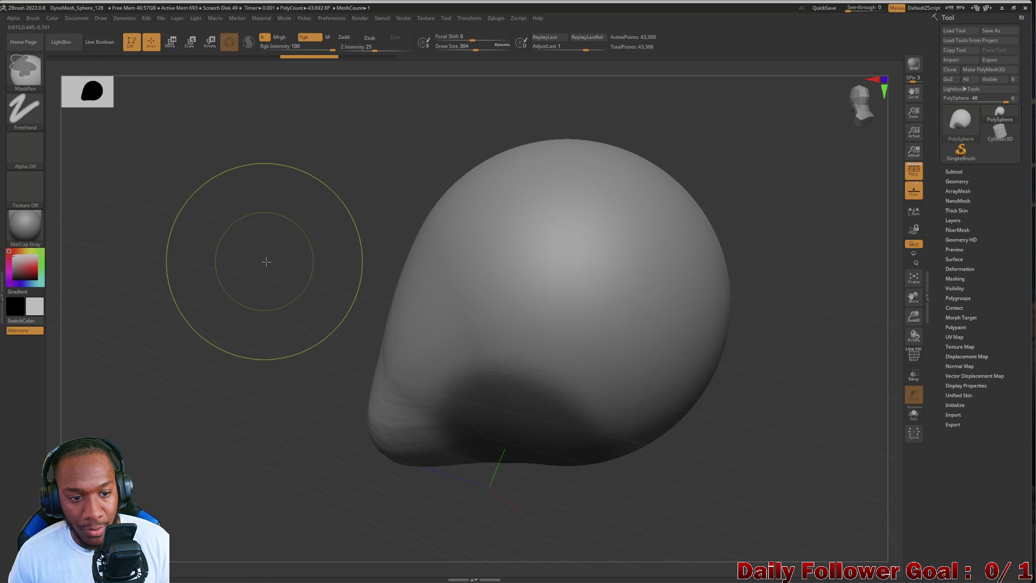
{"action": "left_click", "coordinate": [268, 288], "text": "ctrl"}
{"action": "mouse_move", "coordinate": [269, 295]}
{"action": "left_mouse_down"}
{"action": "mouse_move", "coordinate": [250, 289]}
{"action": "mouse_move", "coordinate": [266, 266]}
{"action": "mouse_move", "coordinate": [238, 340]}
{"action": "mouse_move", "coordinate": [109, 342]}
{"action": "mouse_move", "coordinate": [97, 358]}
{"action": "mouse_move", "coordinate": [261, 409]}
{"action": "left_mouse_up"}
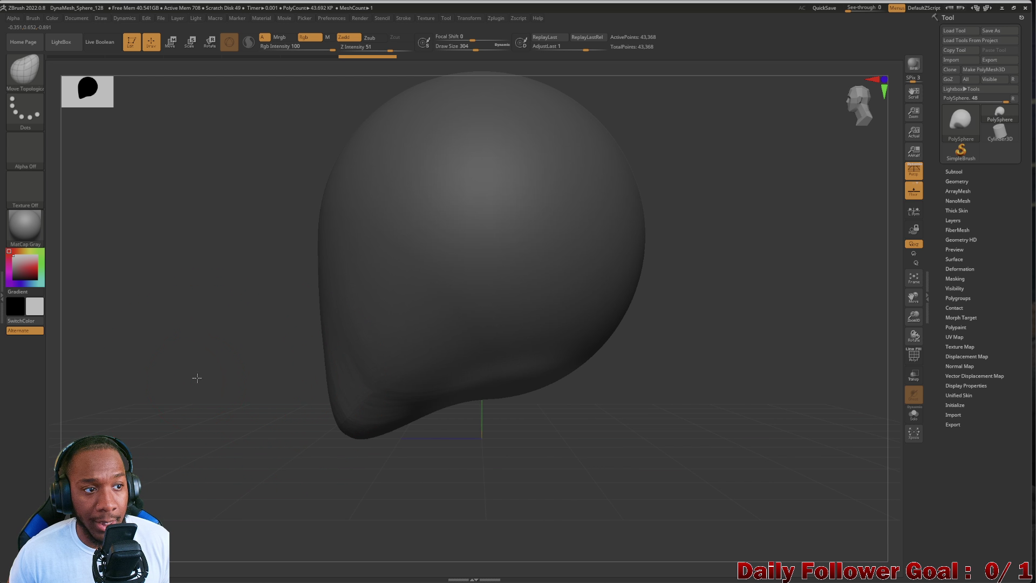
Widen the narrow lower stem under the head, checking it from below and the side.
{"action": "left_click_drag", "start_coordinate": [197, 377], "coordinate": [420, 295]}
{"action": "mouse_move", "coordinate": [472, 209]}
{"action": "left_mouse_down"}
{"action": "mouse_move", "coordinate": [518, 377]}
{"action": "mouse_move", "coordinate": [486, 308]}
{"action": "mouse_move", "coordinate": [495, 264]}
{"action": "left_mouse_up"}
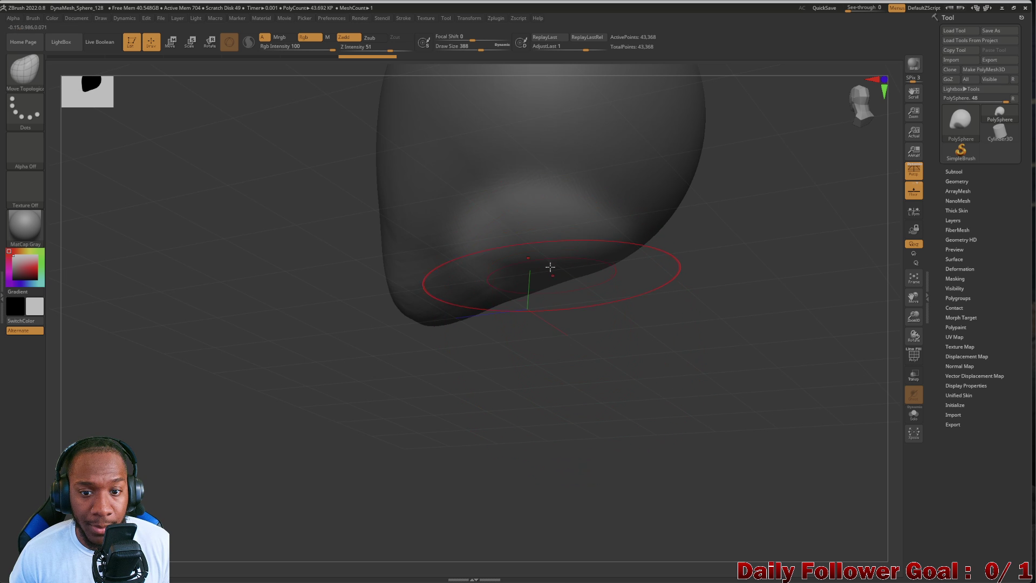
{"action": "mouse_move", "coordinate": [553, 322]}
{"action": "left_mouse_down"}
{"action": "mouse_move", "coordinate": [255, 234]}
{"action": "mouse_move", "coordinate": [555, 268]}
{"action": "mouse_move", "coordinate": [577, 353]}
{"action": "mouse_move", "coordinate": [563, 580]}
{"action": "mouse_move", "coordinate": [229, 280]}
{"action": "mouse_move", "coordinate": [238, 324]}
{"action": "mouse_move", "coordinate": [283, 379]}
{"action": "left_mouse_up"}
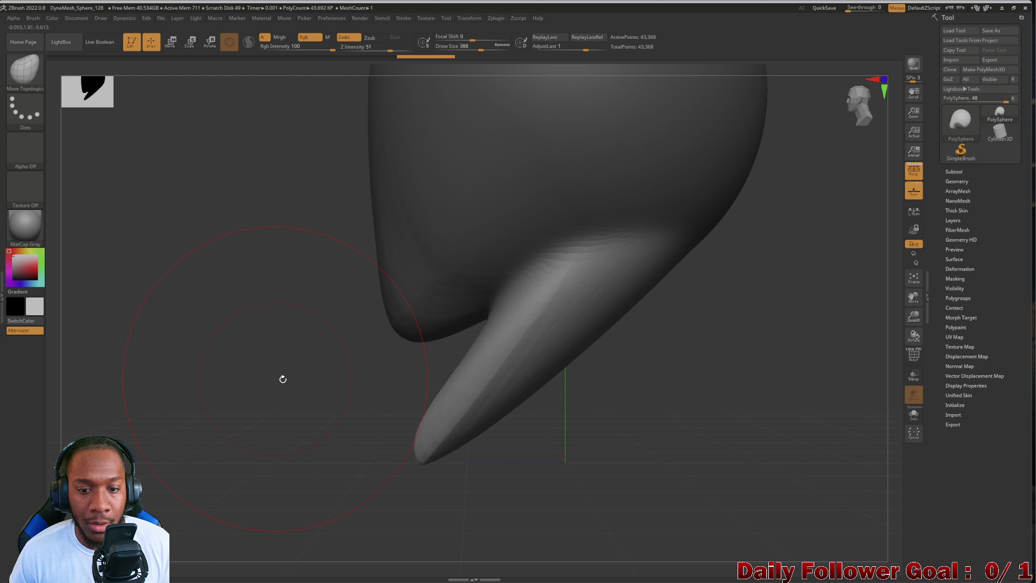
{"action": "mouse_move", "coordinate": [491, 422]}
{"action": "left_mouse_down"}
{"action": "mouse_move", "coordinate": [703, 488]}
{"action": "mouse_move", "coordinate": [679, 394]}
{"action": "left_mouse_up"}
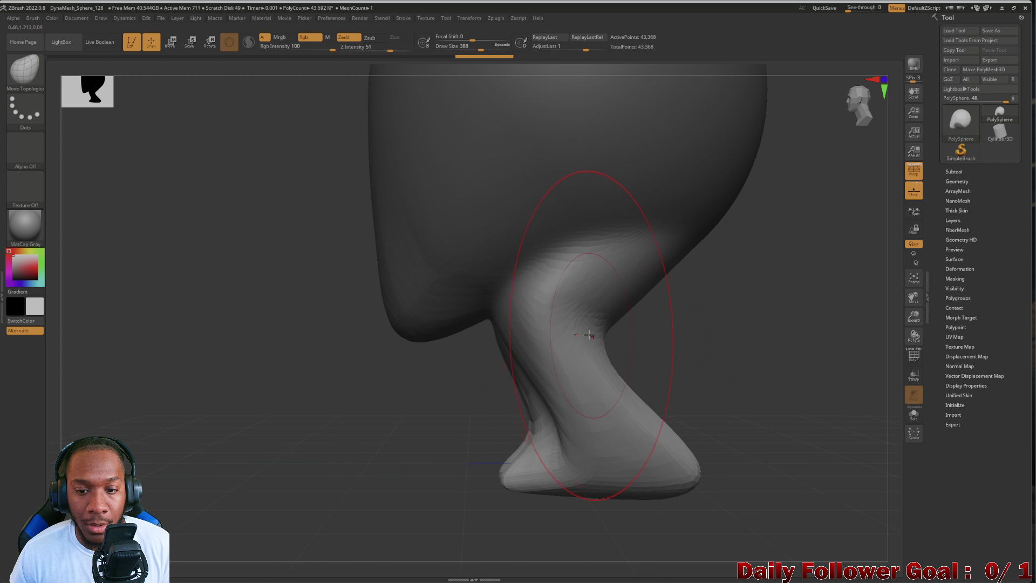
{"action": "left_click_drag", "start_coordinate": [589, 335], "coordinate": [797, 411]}
{"action": "mouse_move", "coordinate": [686, 419]}
{"action": "left_mouse_down"}
{"action": "mouse_move", "coordinate": [456, 412]}
{"action": "mouse_move", "coordinate": [384, 369]}
{"action": "mouse_move", "coordinate": [379, 412]}
{"action": "left_mouse_up"}
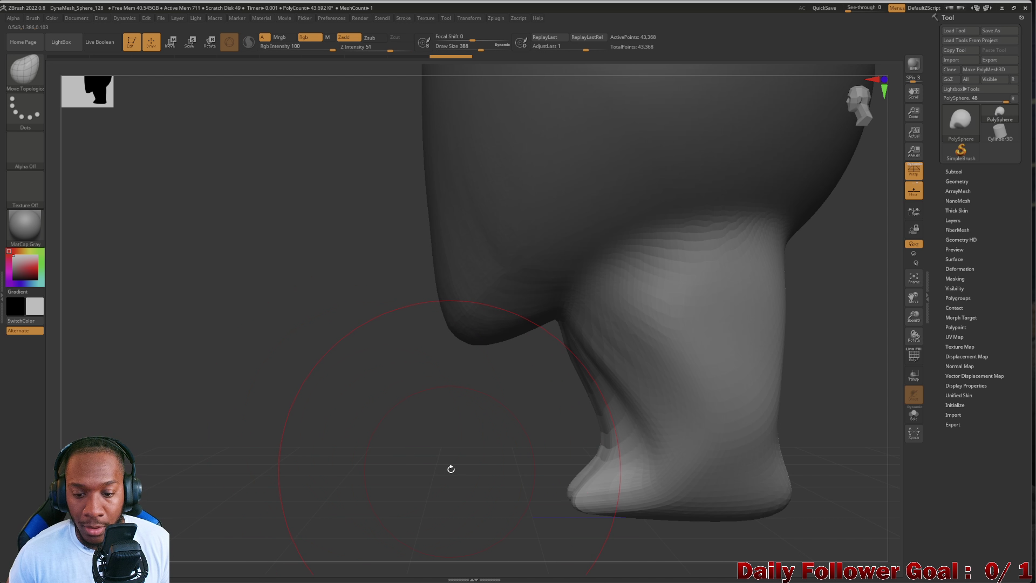
{"action": "mouse_move", "coordinate": [451, 470]}
{"action": "left_mouse_down", "text": "alt"}
{"action": "mouse_move", "coordinate": [455, 290]}
{"action": "mouse_move", "coordinate": [441, 404]}
{"action": "mouse_move", "coordinate": [474, 412]}
{"action": "mouse_move", "coordinate": [440, 417]}
{"action": "mouse_move", "coordinate": [555, 439]}
{"action": "mouse_move", "coordinate": [588, 426]}
{"action": "mouse_move", "coordinate": [620, 392]}
{"action": "left_mouse_up", "text": "alt"}
{"action": "mouse_move", "coordinate": [473, 423]}
{"action": "left_mouse_down"}
{"action": "mouse_move", "coordinate": [423, 425]}
{"action": "mouse_move", "coordinate": [657, 333]}
{"action": "mouse_move", "coordinate": [652, 426]}
{"action": "mouse_move", "coordinate": [675, 329]}
{"action": "left_mouse_up"}
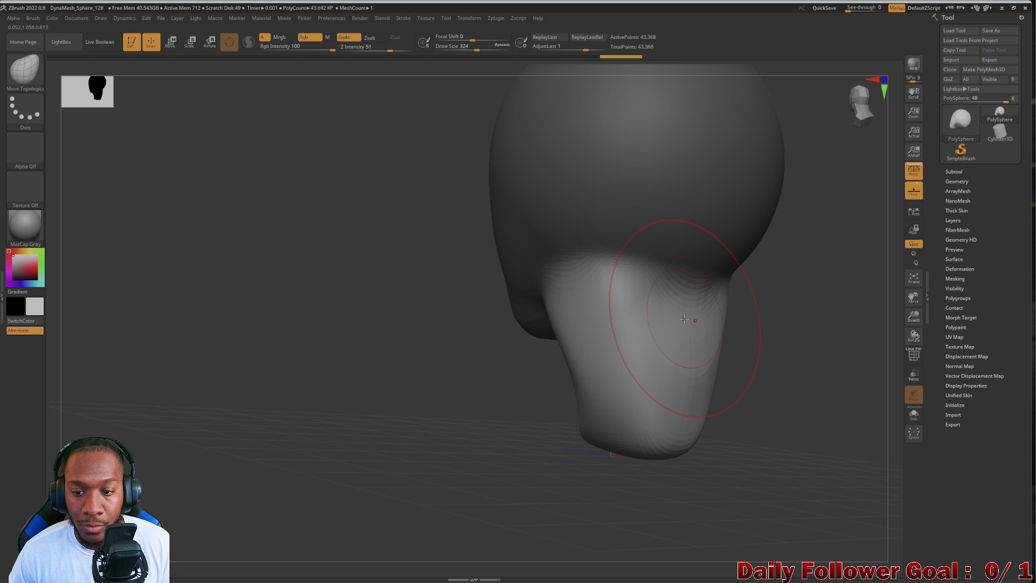
{"action": "mouse_move", "coordinate": [545, 401]}
{"action": "left_mouse_down", "text": "shift"}
{"action": "mouse_move", "coordinate": [510, 411]}
{"action": "mouse_move", "coordinate": [495, 432]}
{"action": "left_mouse_up", "text": "shift"}
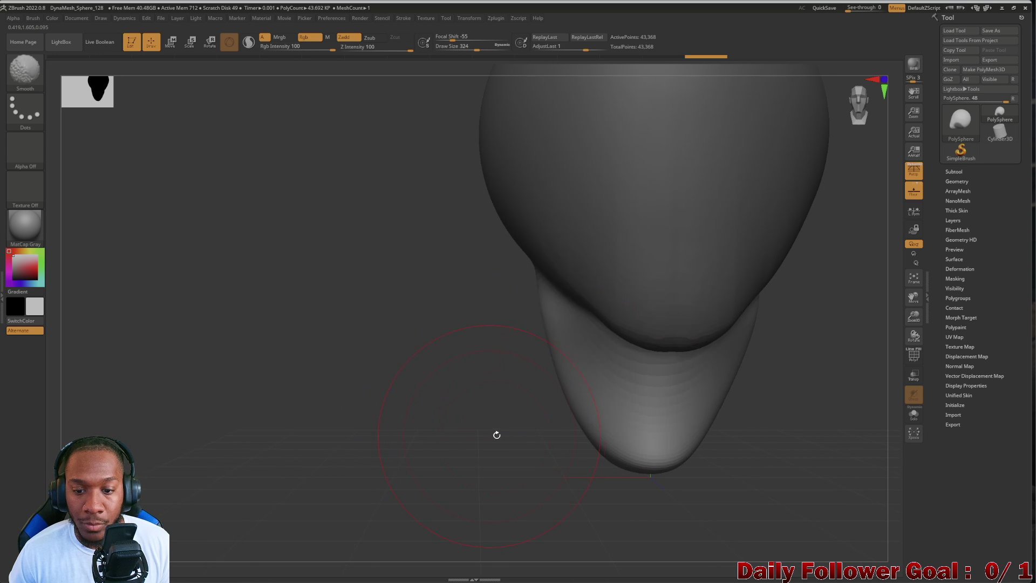
Bend and smooth the stem's lower end into an upright neck column using a larger brush.
{"action": "mouse_move", "coordinate": [593, 445]}
{"action": "left_mouse_down"}
{"action": "mouse_move", "coordinate": [548, 478]}
{"action": "mouse_move", "coordinate": [502, 406]}
{"action": "mouse_move", "coordinate": [548, 471]}
{"action": "mouse_move", "coordinate": [613, 459]}
{"action": "left_mouse_up"}
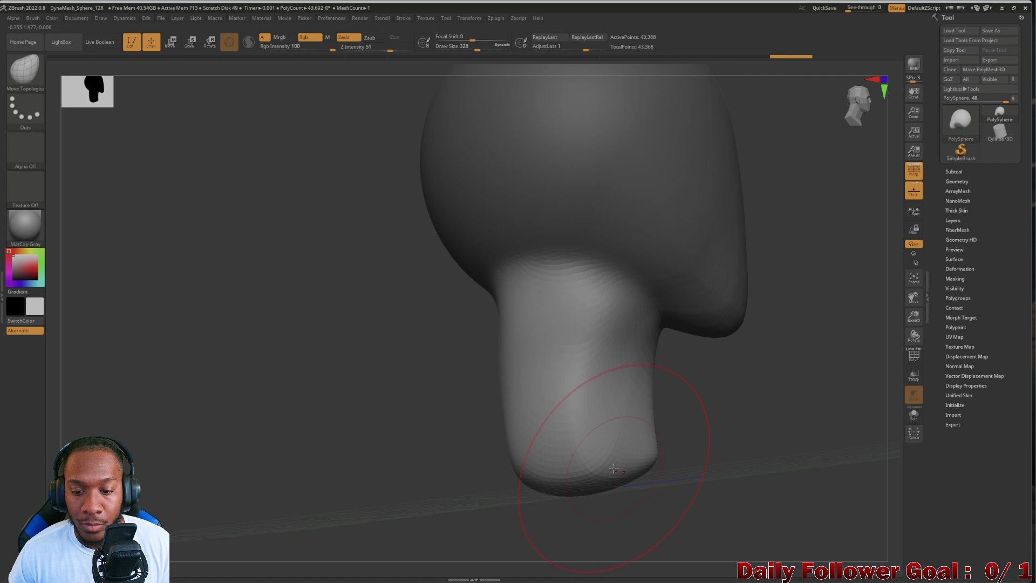
{"action": "key", "text": "bracketright"}
{"action": "mouse_move", "coordinate": [606, 419]}
{"action": "left_mouse_down"}
{"action": "mouse_move", "coordinate": [493, 481]}
{"action": "mouse_move", "coordinate": [379, 451]}
{"action": "mouse_move", "coordinate": [343, 460]}
{"action": "mouse_move", "coordinate": [342, 419]}
{"action": "mouse_move", "coordinate": [395, 386]}
{"action": "mouse_move", "coordinate": [419, 389]}
{"action": "left_mouse_up"}
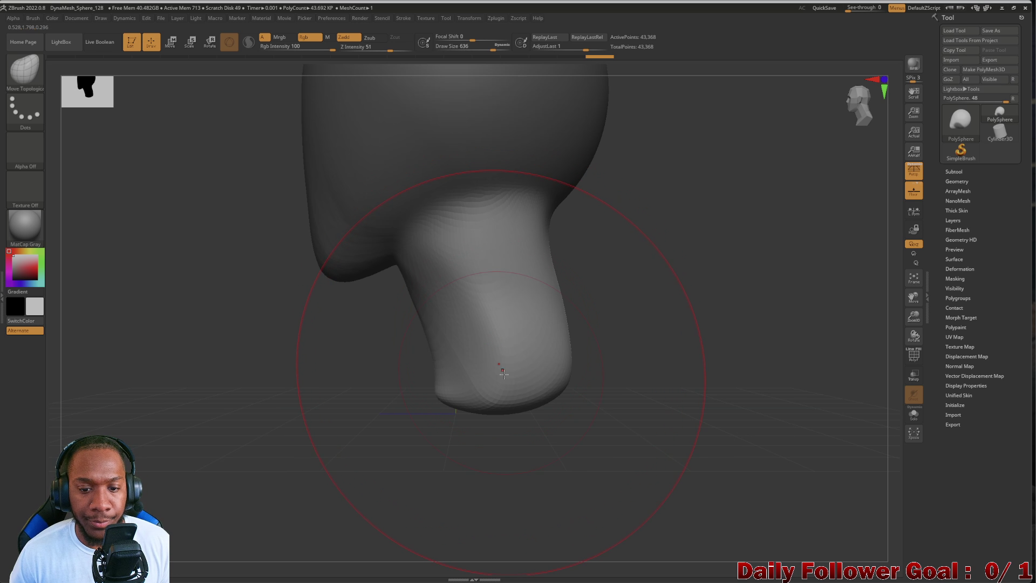
{"action": "left_click_drag", "start_coordinate": [502, 373], "coordinate": [528, 375]}
{"action": "left_click_drag", "start_coordinate": [433, 291], "coordinate": [440, 294]}
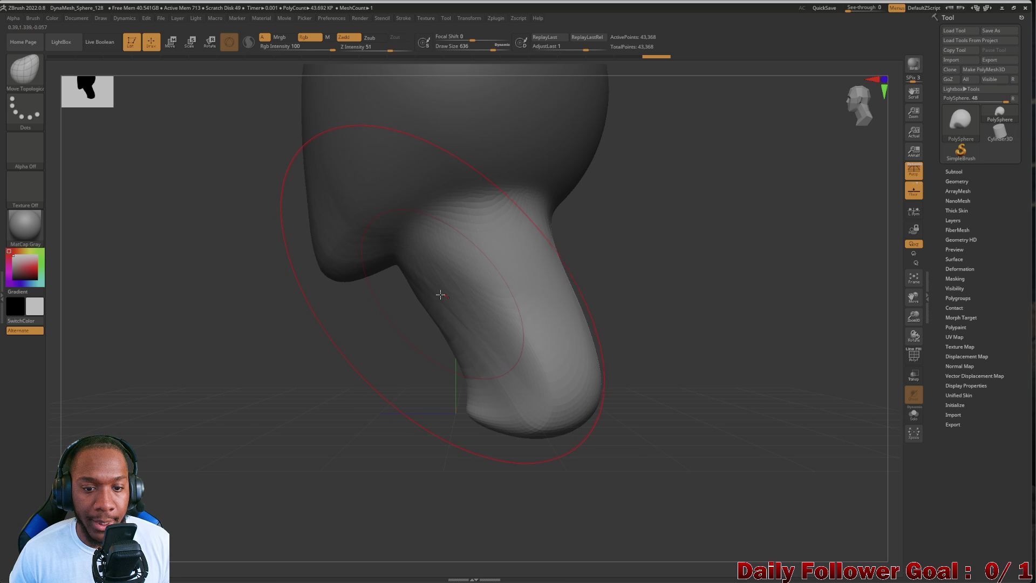
{"action": "mouse_move", "coordinate": [468, 391]}
{"action": "left_mouse_down", "text": "shift"}
{"action": "mouse_move", "coordinate": [451, 358]}
{"action": "mouse_move", "coordinate": [448, 313]}
{"action": "left_mouse_up", "text": "shift"}
{"action": "mouse_move", "coordinate": [326, 381]}
{"action": "left_mouse_down", "text": "shift"}
{"action": "mouse_move", "coordinate": [311, 382]}
{"action": "mouse_move", "coordinate": [374, 296]}
{"action": "left_mouse_up", "text": "shift"}
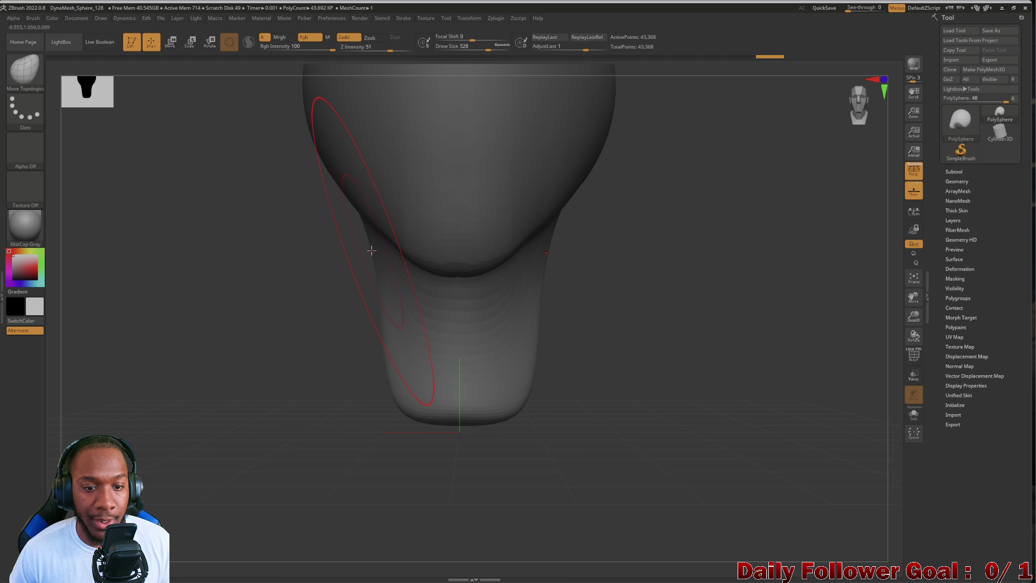
{"action": "mouse_move", "coordinate": [369, 310]}
{"action": "left_mouse_down"}
{"action": "mouse_move", "coordinate": [351, 349]}
{"action": "mouse_move", "coordinate": [446, 416]}
{"action": "mouse_move", "coordinate": [305, 393]}
{"action": "mouse_move", "coordinate": [315, 370]}
{"action": "left_mouse_up"}
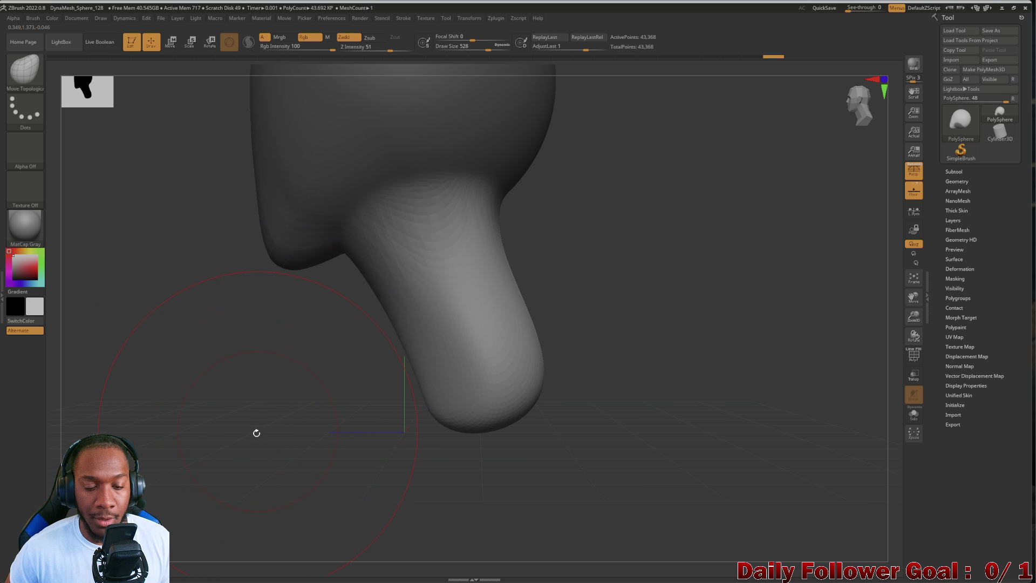
{"action": "mouse_move", "coordinate": [257, 430]}
{"action": "left_mouse_down"}
{"action": "mouse_move", "coordinate": [266, 347]}
{"action": "mouse_move", "coordinate": [345, 350]}
{"action": "mouse_move", "coordinate": [412, 307]}
{"action": "mouse_move", "coordinate": [389, 343]}
{"action": "mouse_move", "coordinate": [296, 375]}
{"action": "mouse_move", "coordinate": [275, 458]}
{"action": "mouse_move", "coordinate": [270, 388]}
{"action": "mouse_move", "coordinate": [335, 405]}
{"action": "mouse_move", "coordinate": [372, 347]}
{"action": "left_mouse_up"}
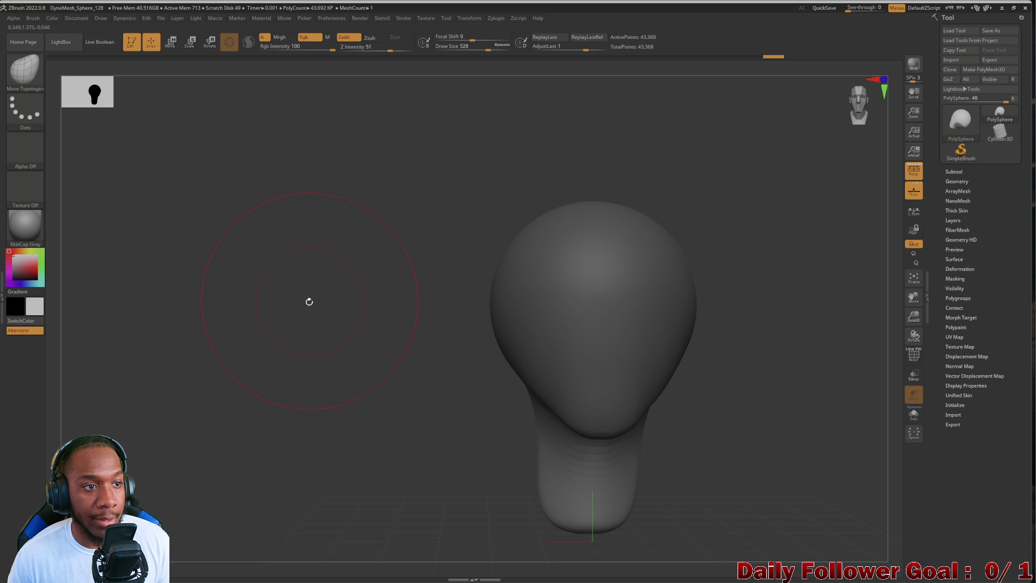
Frame the model and pull both skull sides in symmetrically for a taller, egg-shaped head.
{"action": "key", "text": "shift"}
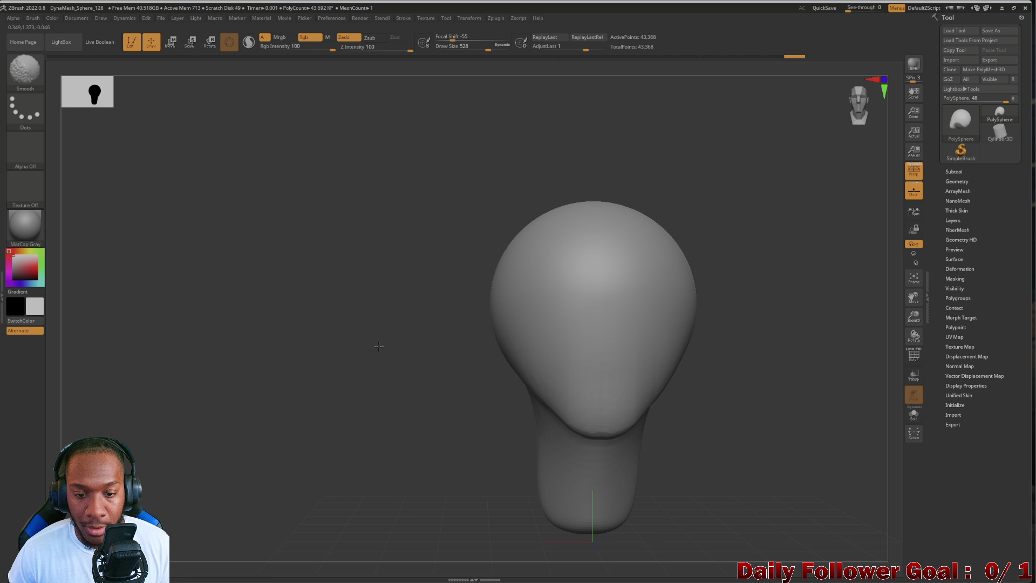
{"action": "key", "text": "f"}
{"action": "mouse_move", "coordinate": [349, 357]}
{"action": "left_mouse_down"}
{"action": "mouse_move", "coordinate": [351, 213]}
{"action": "mouse_move", "coordinate": [395, 222]}
{"action": "mouse_move", "coordinate": [382, 235]}
{"action": "mouse_move", "coordinate": [394, 225]}
{"action": "mouse_move", "coordinate": [410, 230]}
{"action": "left_mouse_up"}
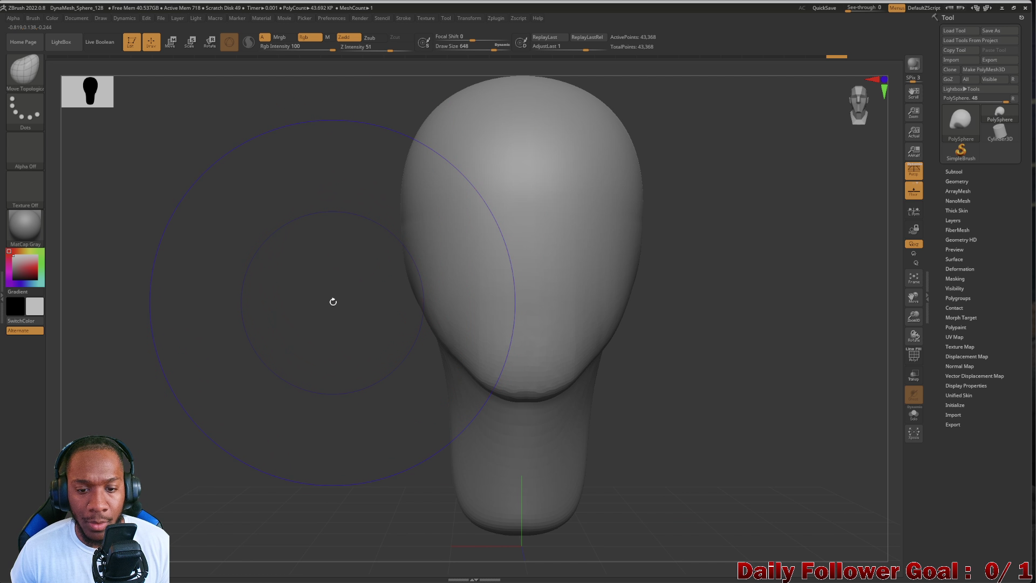
{"action": "mouse_move", "coordinate": [338, 346]}
{"action": "left_mouse_down", "text": "alt"}
{"action": "mouse_move", "coordinate": [278, 354]}
{"action": "mouse_move", "coordinate": [284, 394]}
{"action": "mouse_move", "coordinate": [342, 282]}
{"action": "left_mouse_up", "text": "alt"}
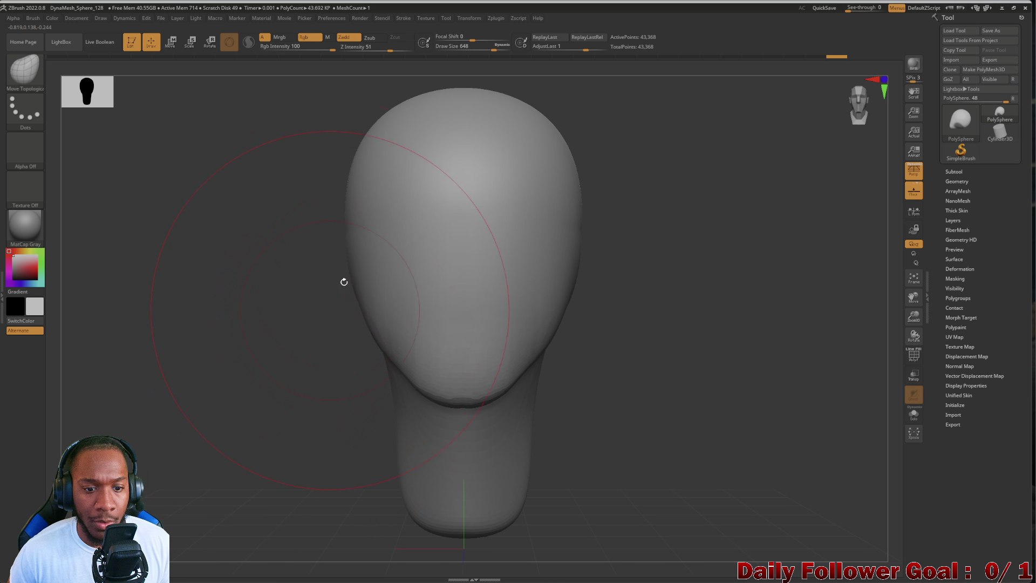
{"action": "mouse_move", "coordinate": [349, 245]}
{"action": "left_mouse_down"}
{"action": "mouse_move", "coordinate": [284, 310]}
{"action": "mouse_move", "coordinate": [203, 317]}
{"action": "mouse_move", "coordinate": [277, 423]}
{"action": "mouse_move", "coordinate": [275, 438]}
{"action": "mouse_move", "coordinate": [326, 379]}
{"action": "left_mouse_up"}
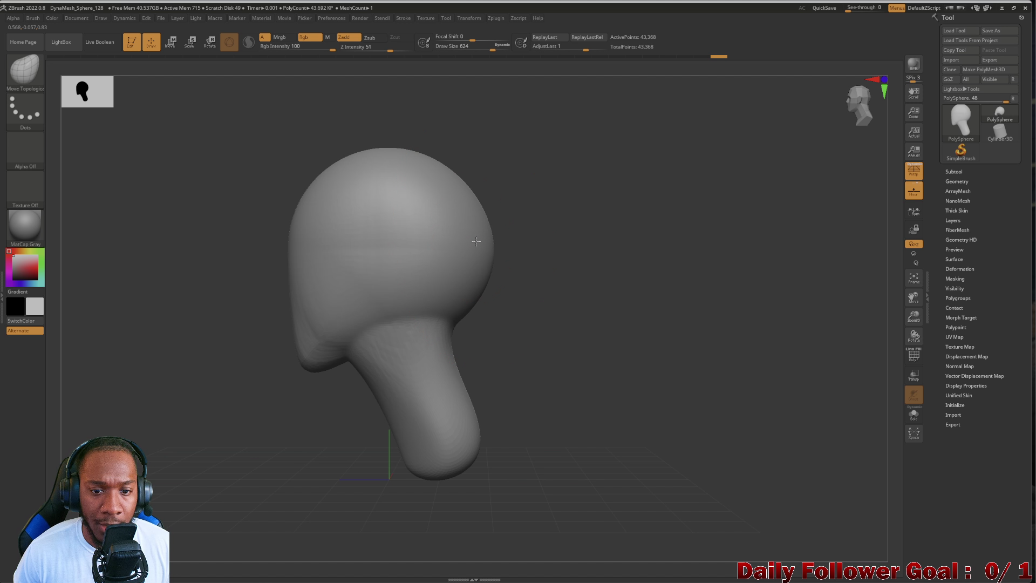
Undo the trial side push and chin crease strokes, restoring the smooth head and neck.
{"action": "key", "text": "ctrl"}
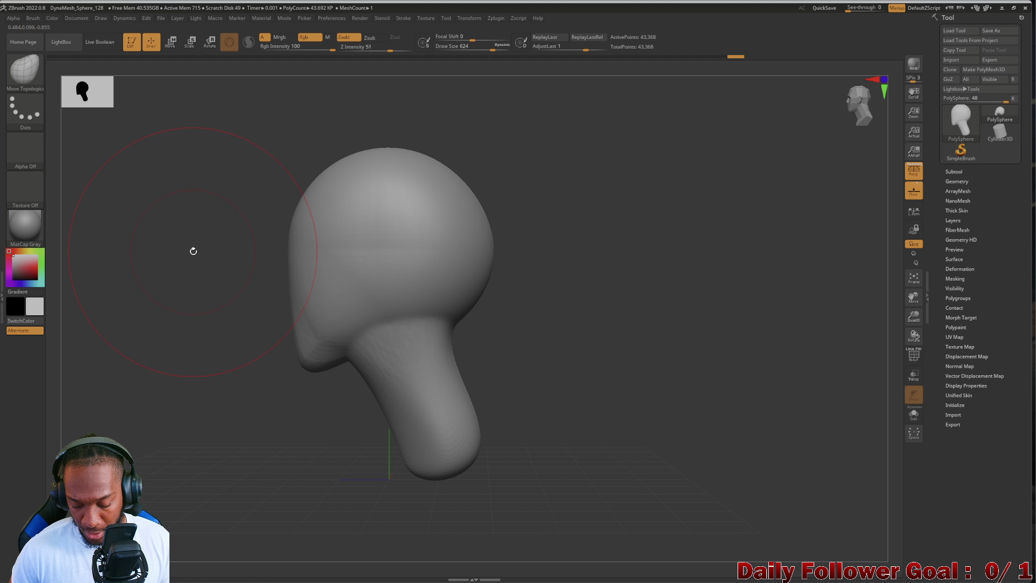
{"action": "left_click_drag", "start_coordinate": [169, 295], "coordinate": [375, 259]}
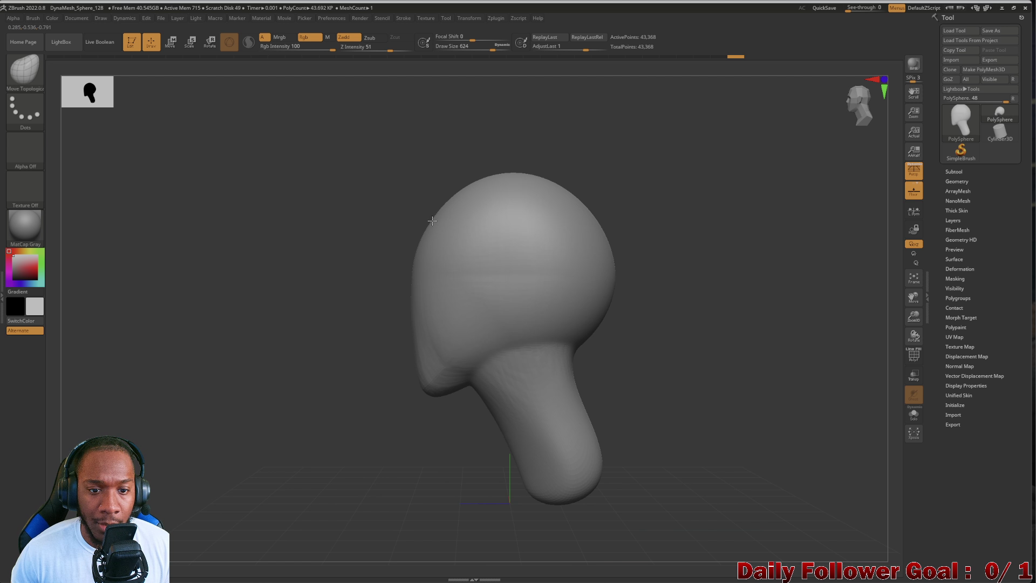
{"action": "mouse_move", "coordinate": [412, 259]}
{"action": "left_mouse_down"}
{"action": "mouse_move", "coordinate": [522, 207]}
{"action": "mouse_move", "coordinate": [515, 190]}
{"action": "left_mouse_up"}
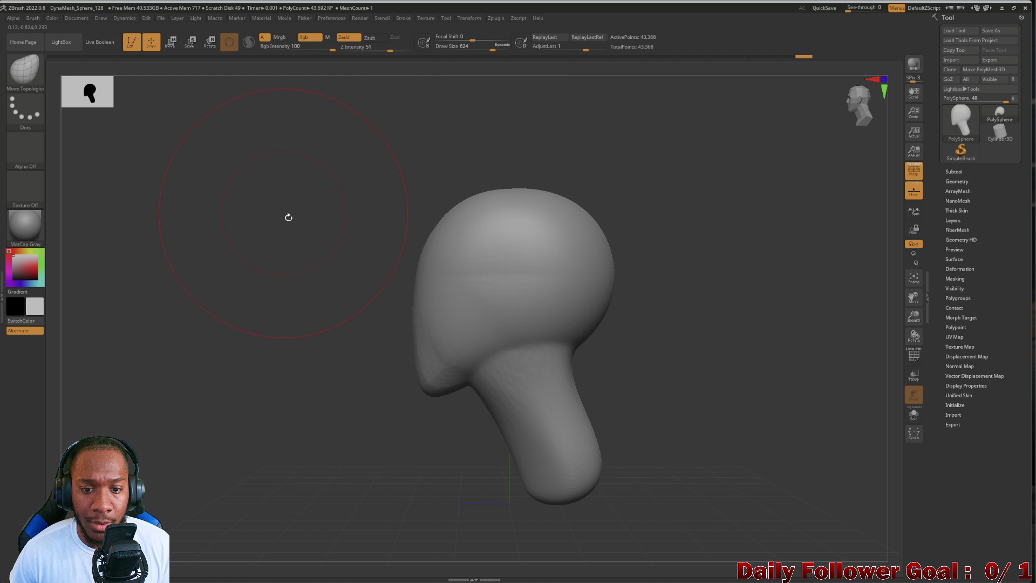
{"action": "mouse_move", "coordinate": [278, 354]}
{"action": "left_mouse_down", "text": "shift"}
{"action": "mouse_move", "coordinate": [294, 310]}
{"action": "mouse_move", "coordinate": [323, 319]}
{"action": "mouse_move", "coordinate": [361, 293]}
{"action": "left_mouse_up", "text": "shift"}
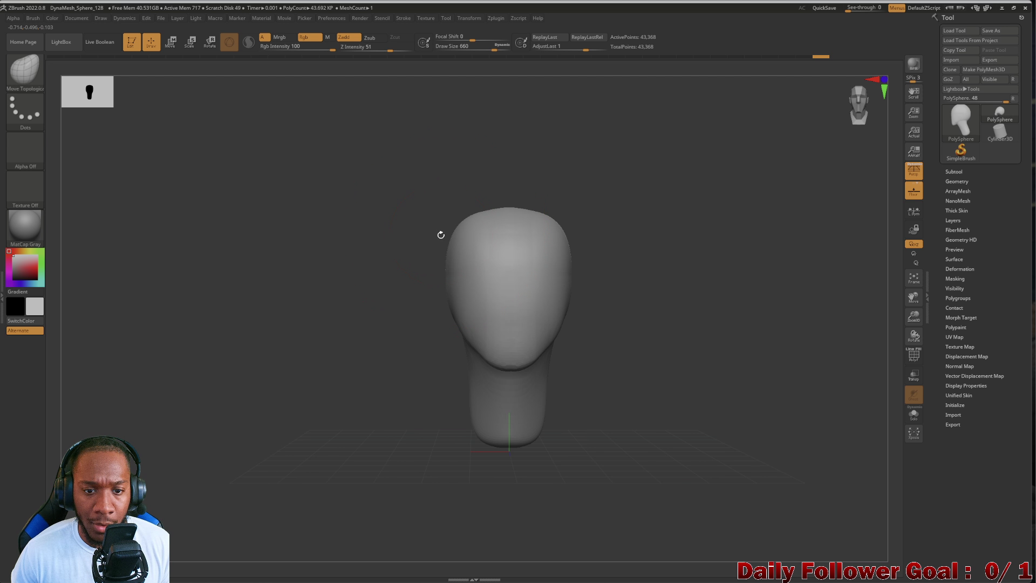
{"action": "left_click_drag", "start_coordinate": [384, 240], "coordinate": [440, 236]}
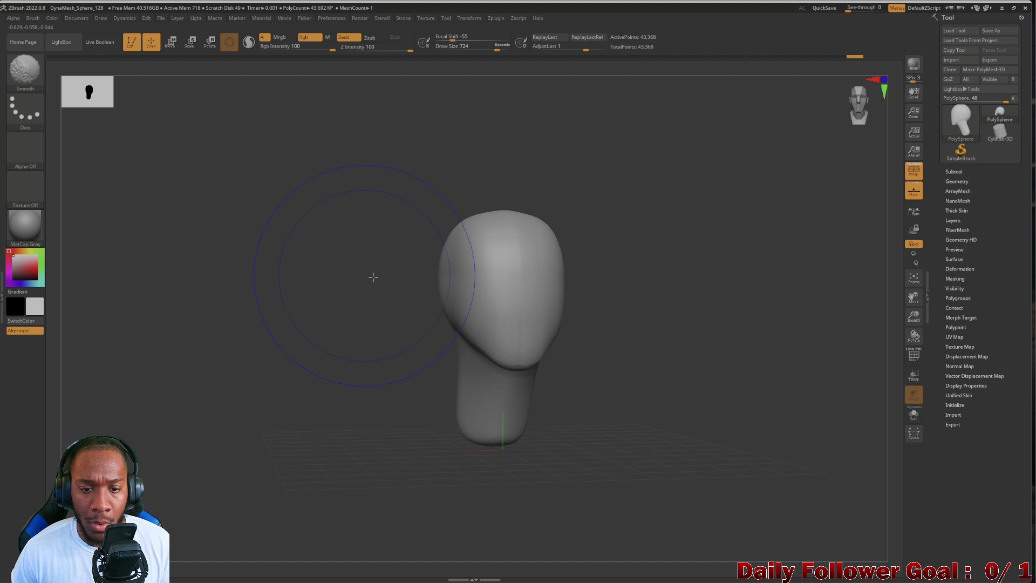
{"action": "mouse_move", "coordinate": [370, 278]}
{"action": "left_mouse_down", "text": "shift"}
{"action": "mouse_move", "coordinate": [347, 313]}
{"action": "mouse_move", "coordinate": [304, 311]}
{"action": "left_mouse_up", "text": "shift"}
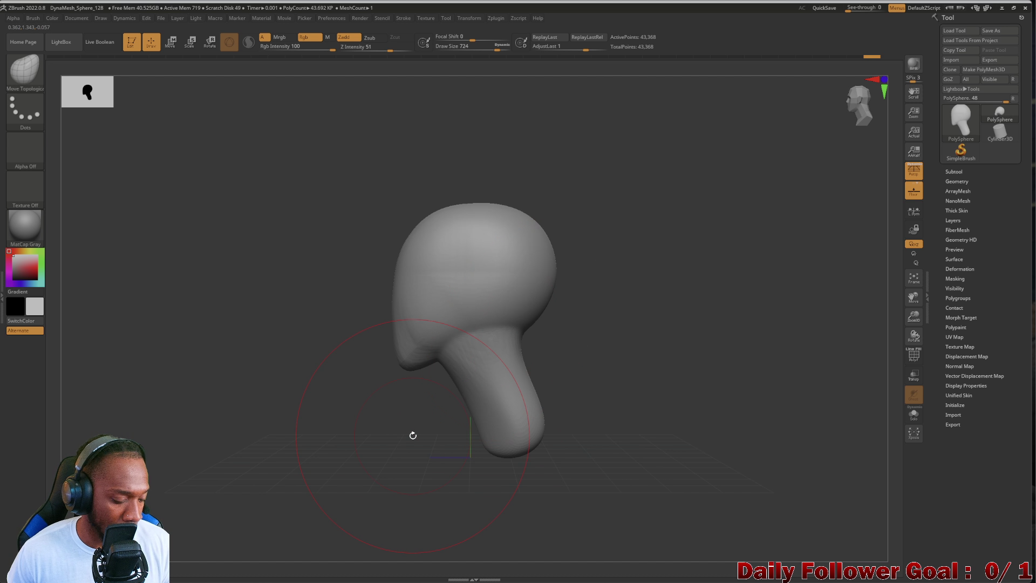
{"action": "key", "text": "ctrl+z"}
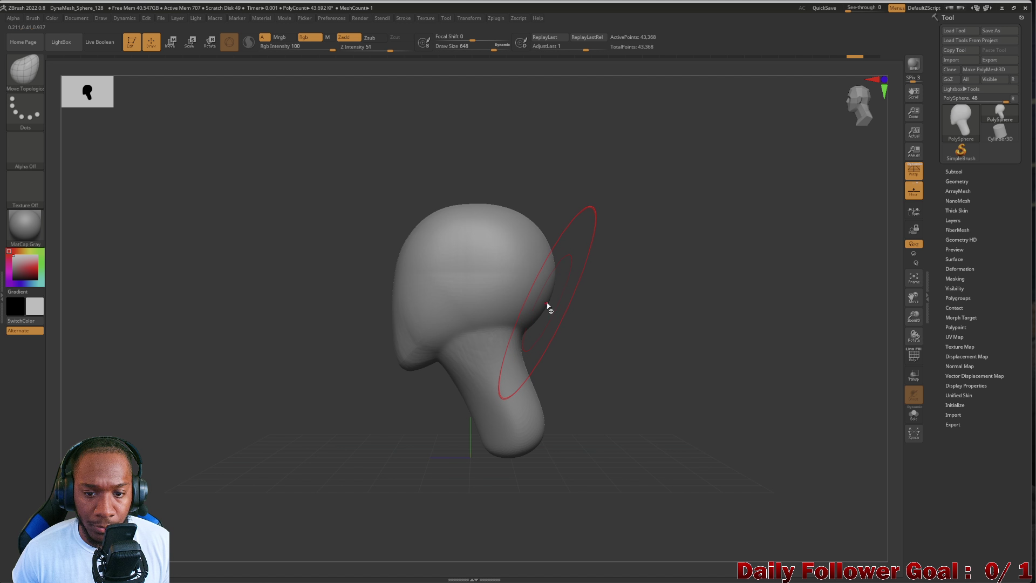
{"action": "left_click_drag", "start_coordinate": [547, 304], "coordinate": [550, 307]}
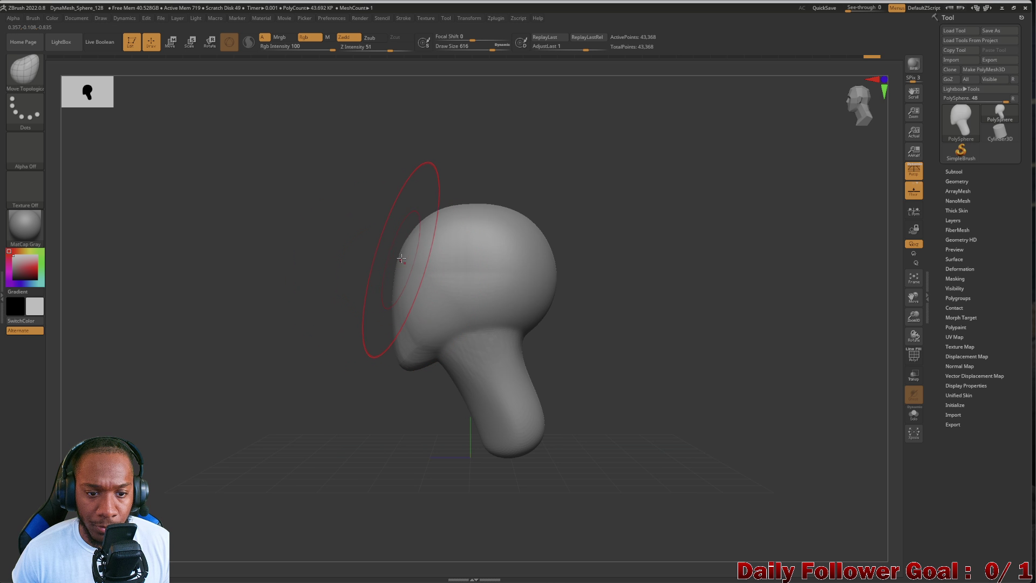
{"action": "key", "text": "ctrl+z"}
{"action": "key", "text": "ctrl+z"}
{"action": "key", "text": "ctrl+z"}
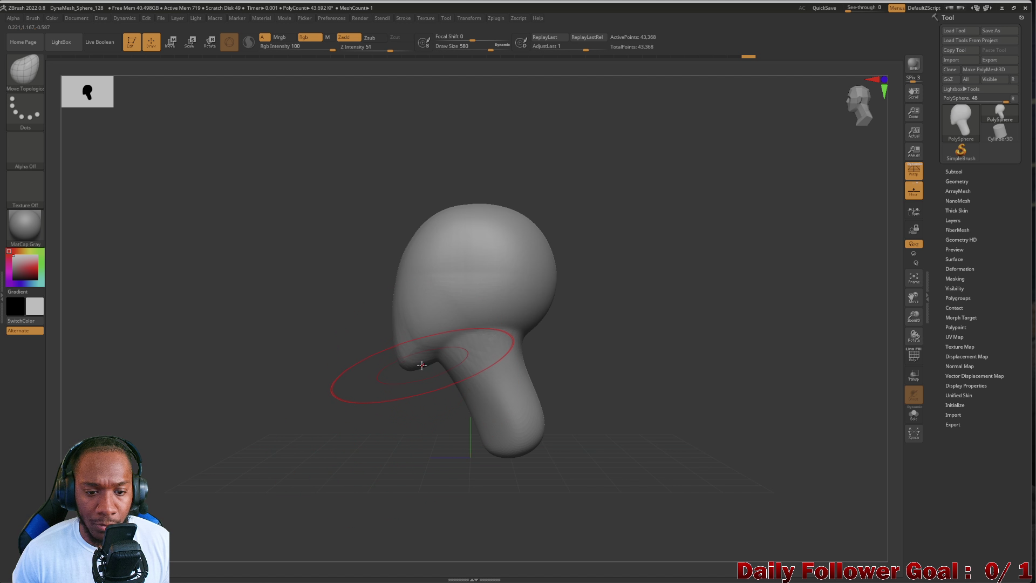
{"action": "left_click_drag", "start_coordinate": [421, 366], "coordinate": [405, 374]}
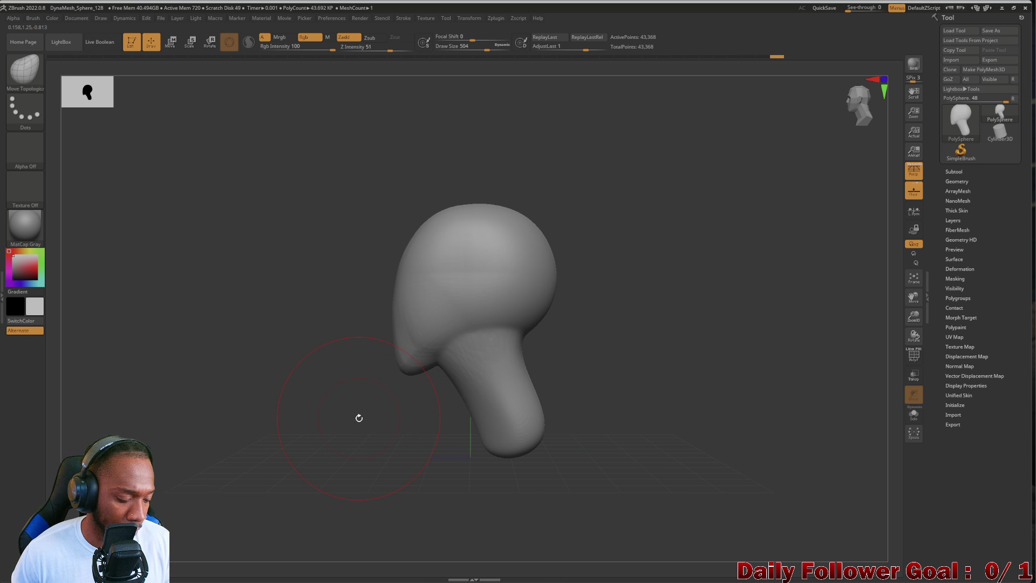
{"action": "key", "text": "ctrl+z"}
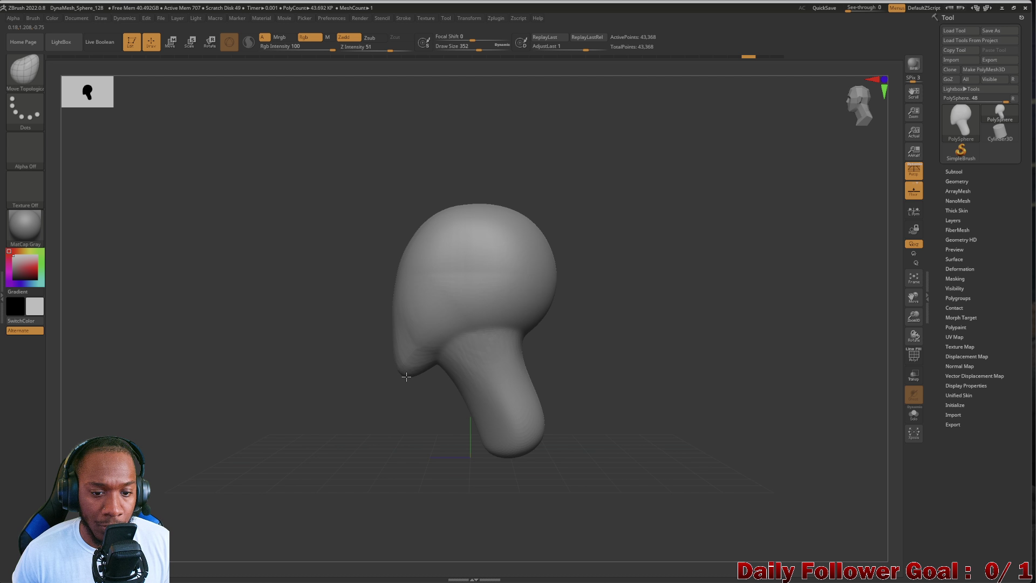
{"action": "left_click_drag", "start_coordinate": [333, 333], "coordinate": [257, 342]}
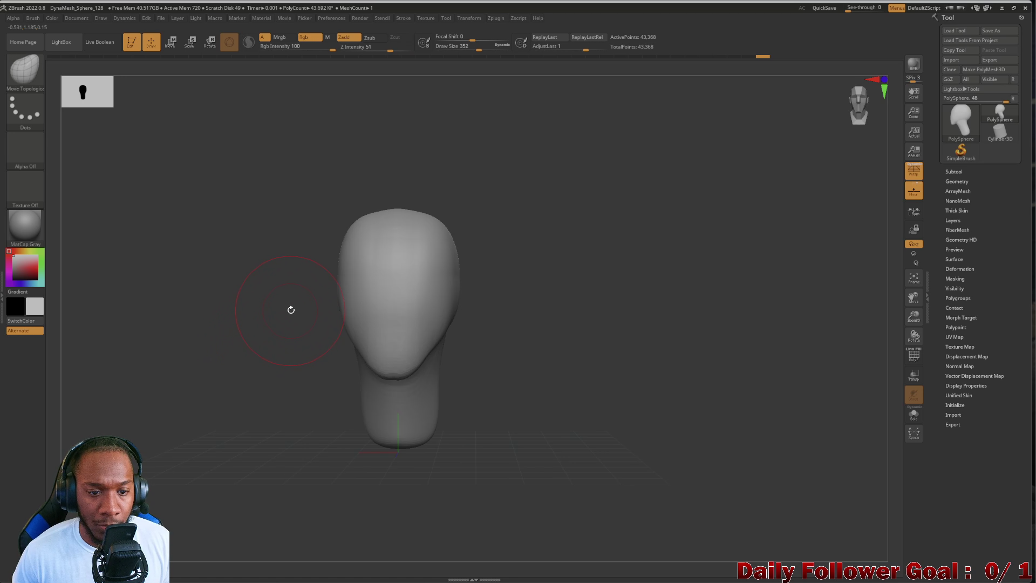
Turn the head to a straight front view and bring up the sculpting brush library.
{"action": "mouse_move", "coordinate": [289, 308]}
{"action": "left_mouse_down"}
{"action": "mouse_move", "coordinate": [253, 343]}
{"action": "mouse_move", "coordinate": [284, 347]}
{"action": "mouse_move", "coordinate": [241, 351]}
{"action": "mouse_move", "coordinate": [255, 356]}
{"action": "left_mouse_up"}
{"action": "mouse_move", "coordinate": [266, 360]}
{"action": "left_mouse_down"}
{"action": "mouse_move", "coordinate": [331, 366]}
{"action": "mouse_move", "coordinate": [293, 378]}
{"action": "left_mouse_up"}
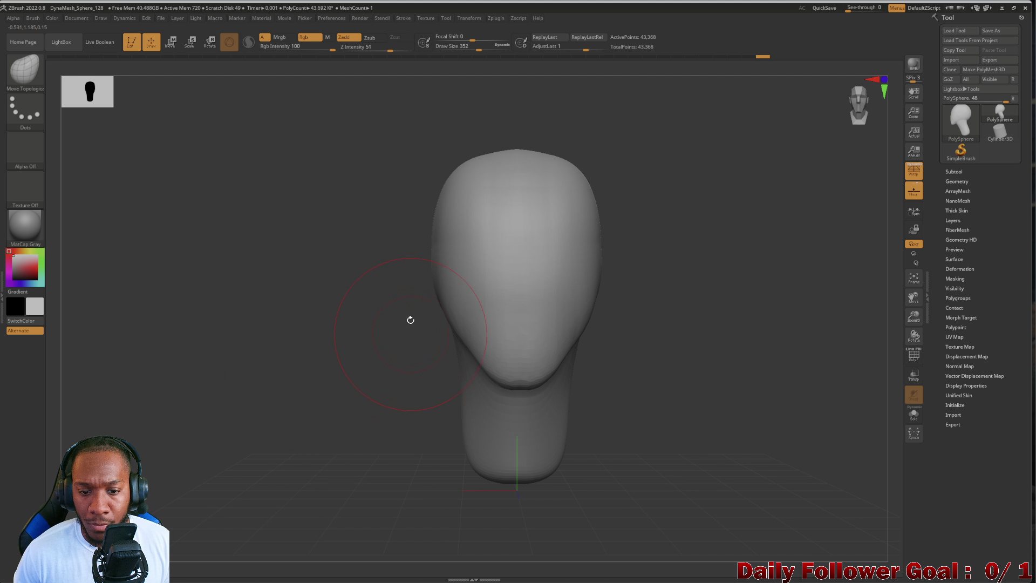
{"action": "left_click", "coordinate": [42, 69]}
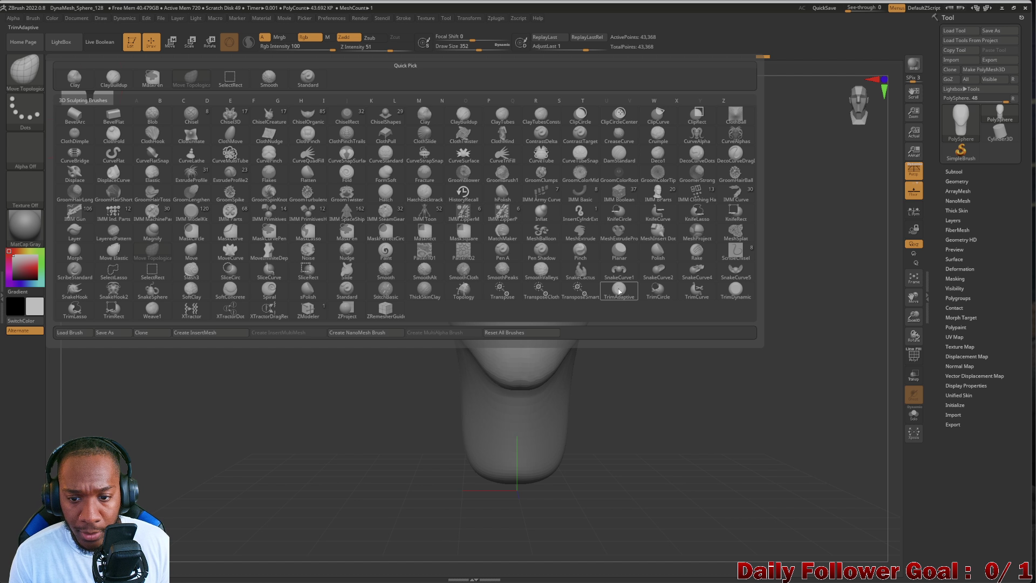
Pick the hPolish brush, check the head from several angles, then choose ClayBuildup.
{"action": "key", "text": "h"}
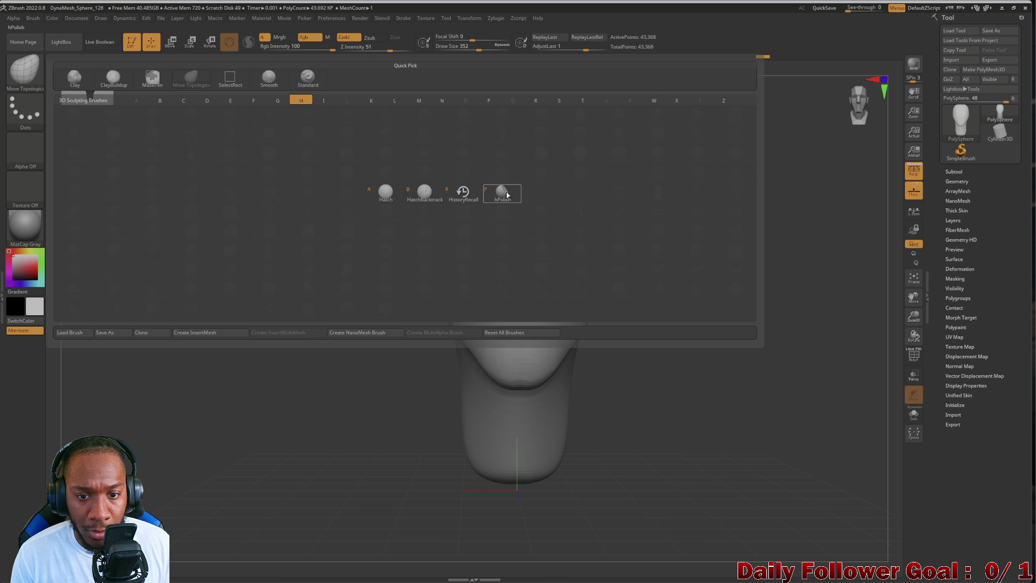
{"action": "left_click", "coordinate": [500, 193]}
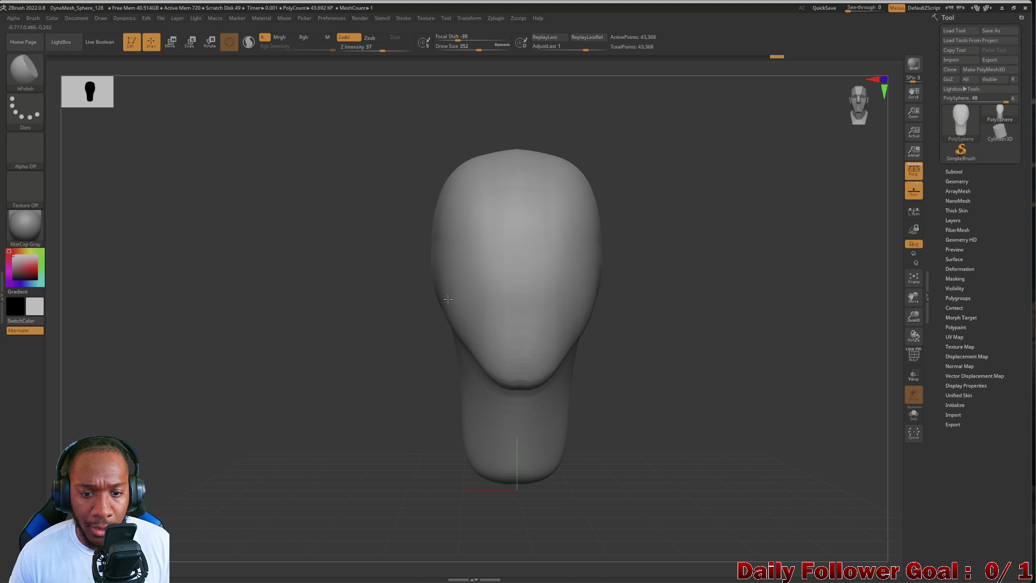
{"action": "mouse_move", "coordinate": [439, 300]}
{"action": "left_mouse_down"}
{"action": "mouse_move", "coordinate": [377, 282]}
{"action": "mouse_move", "coordinate": [477, 271]}
{"action": "left_mouse_up"}
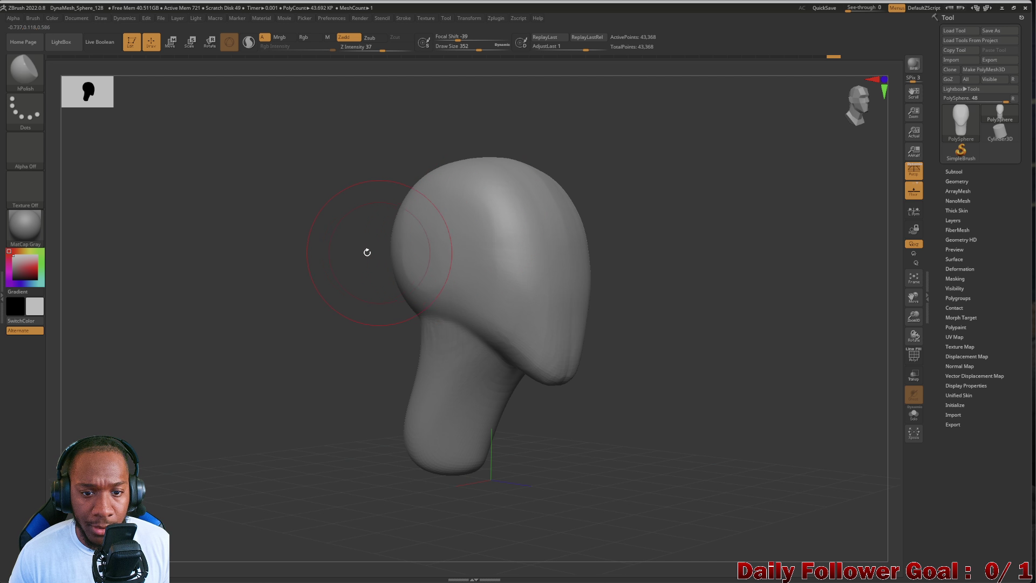
{"action": "key", "text": "shift"}
{"action": "left_click_drag", "start_coordinate": [316, 285], "coordinate": [324, 296], "text": "shift"}
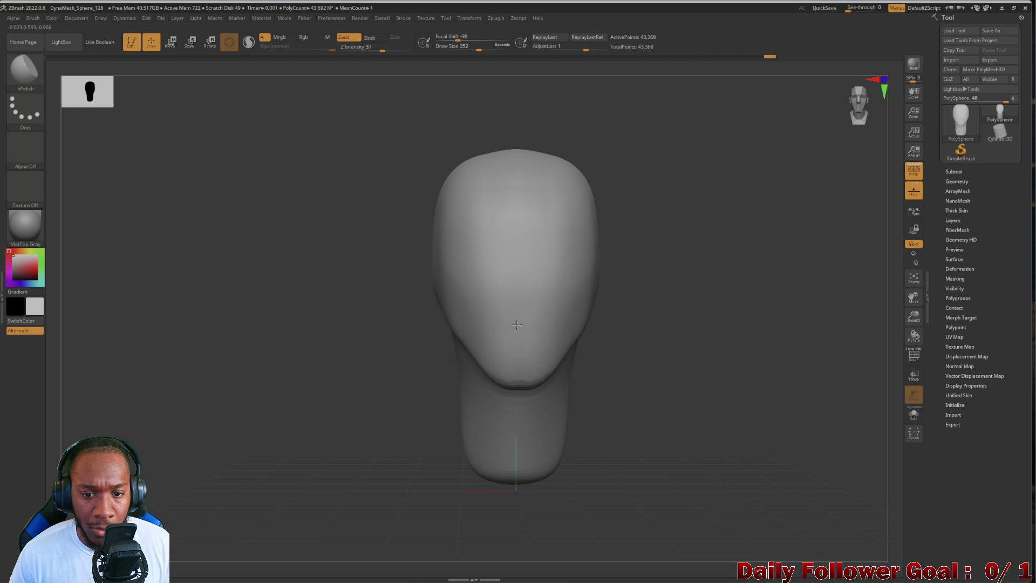
{"action": "mouse_move", "coordinate": [410, 292]}
{"action": "left_mouse_down"}
{"action": "mouse_move", "coordinate": [335, 319]}
{"action": "mouse_move", "coordinate": [338, 338]}
{"action": "mouse_move", "coordinate": [348, 337]}
{"action": "mouse_move", "coordinate": [335, 342]}
{"action": "left_mouse_up"}
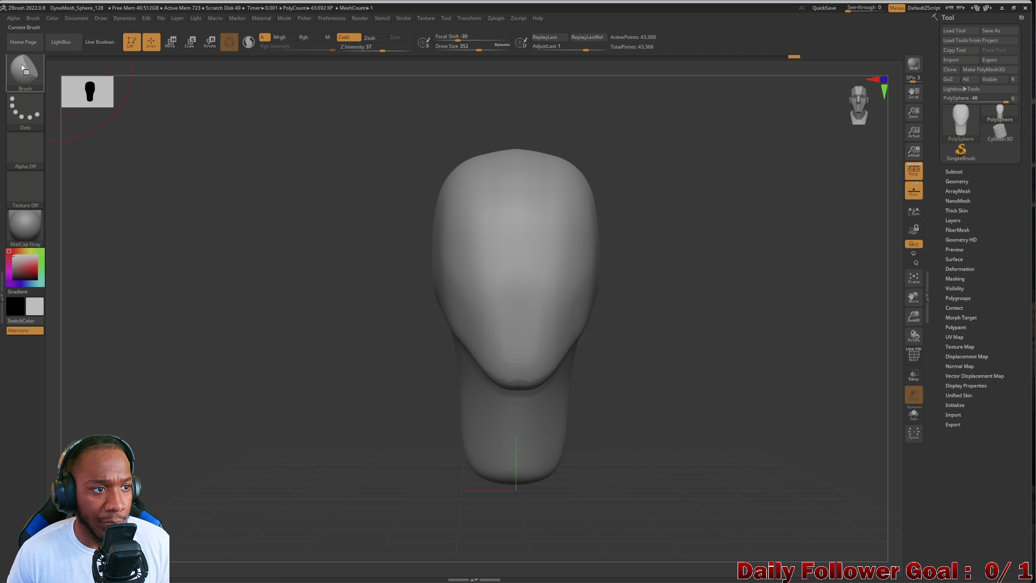
{"action": "left_click", "coordinate": [22, 69]}
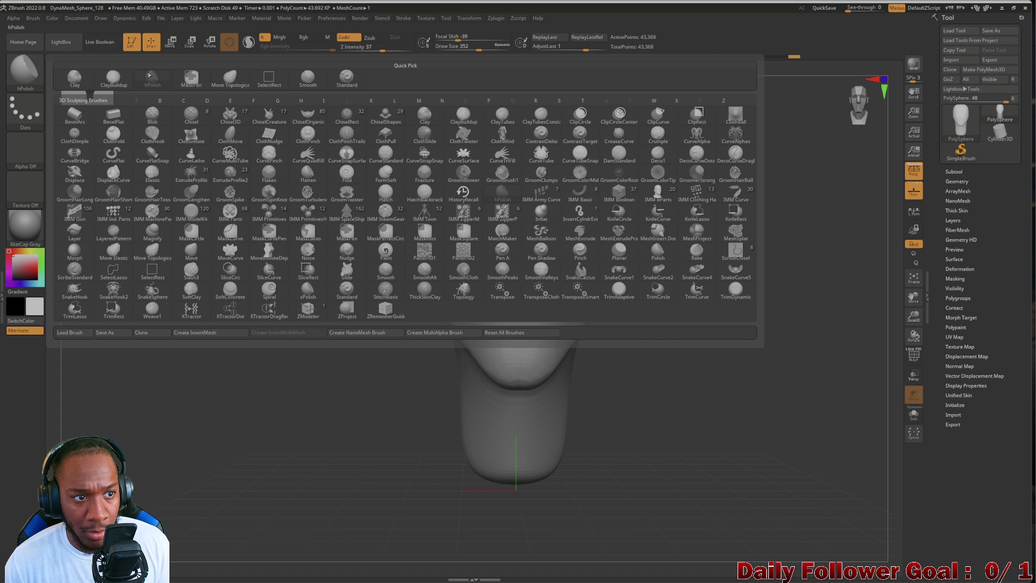
{"action": "left_click", "coordinate": [113, 77]}
With a smaller ClayBuildup brush, add raised brow and lower-lid ridges around both eyes.
{"action": "key", "text": "bracketleft"}
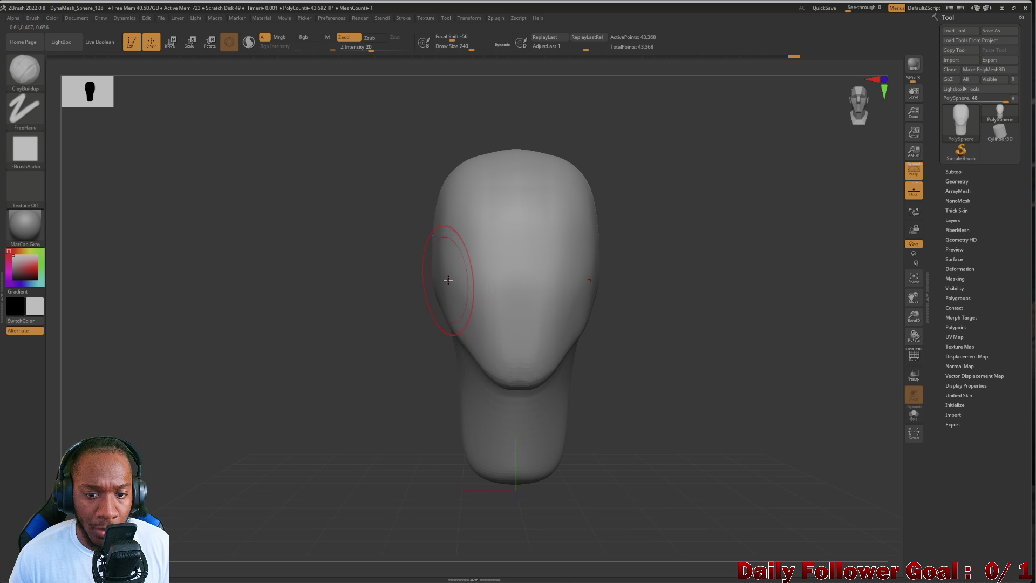
{"action": "right_click_drag", "start_coordinate": [335, 317], "coordinate": [340, 335], "text": "ctrl"}
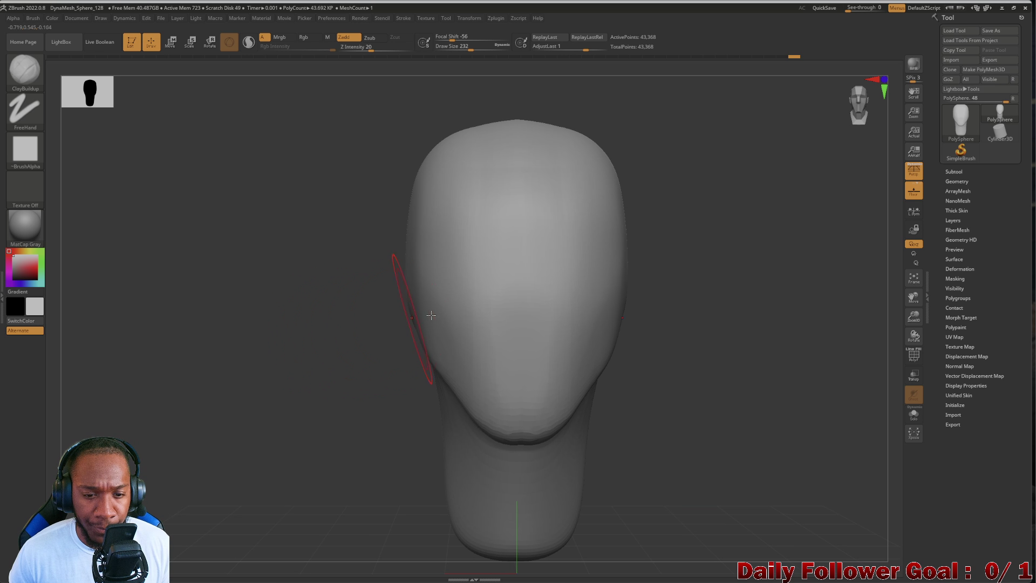
{"action": "left_click_drag", "start_coordinate": [488, 294], "coordinate": [437, 282]}
{"action": "mouse_move", "coordinate": [441, 317]}
{"action": "left_mouse_down"}
{"action": "mouse_move", "coordinate": [474, 316]}
{"action": "mouse_move", "coordinate": [474, 306]}
{"action": "mouse_move", "coordinate": [474, 324]}
{"action": "mouse_move", "coordinate": [462, 259]}
{"action": "mouse_move", "coordinate": [461, 308]}
{"action": "mouse_move", "coordinate": [474, 326]}
{"action": "left_mouse_up"}
{"action": "mouse_move", "coordinate": [400, 267]}
{"action": "left_mouse_down"}
{"action": "mouse_move", "coordinate": [442, 292]}
{"action": "mouse_move", "coordinate": [419, 314]}
{"action": "left_mouse_up"}
{"action": "mouse_move", "coordinate": [302, 330]}
{"action": "left_mouse_down"}
{"action": "mouse_move", "coordinate": [247, 342]}
{"action": "mouse_move", "coordinate": [294, 332]}
{"action": "left_mouse_up"}
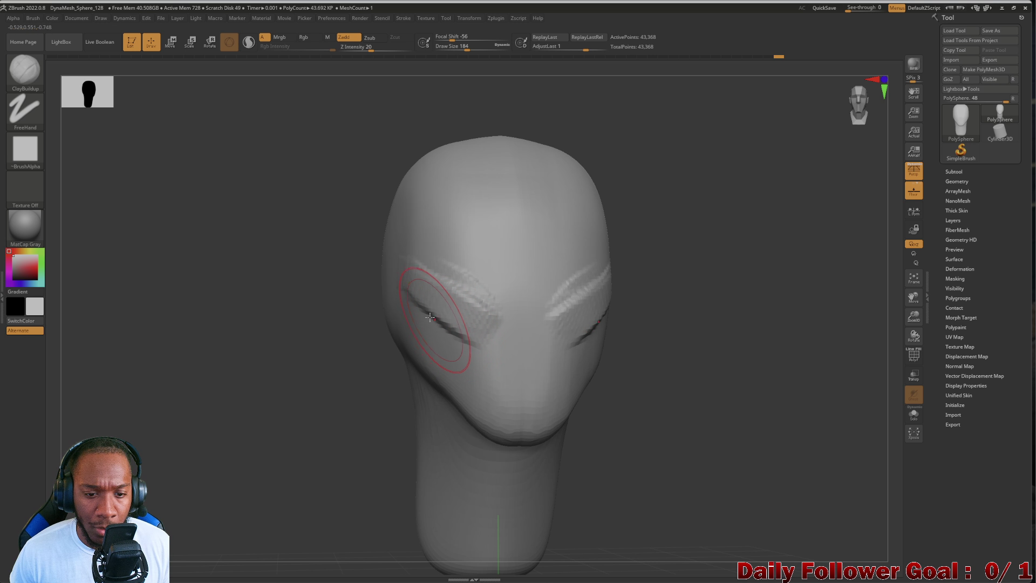
{"action": "mouse_move", "coordinate": [381, 310]}
{"action": "left_mouse_down", "text": "shift"}
{"action": "mouse_move", "coordinate": [305, 338]}
{"action": "mouse_move", "coordinate": [210, 348]}
{"action": "left_mouse_up", "text": "shift"}
{"action": "mouse_move", "coordinate": [155, 365]}
{"action": "left_mouse_down"}
{"action": "mouse_move", "coordinate": [143, 356]}
{"action": "mouse_move", "coordinate": [196, 372]}
{"action": "mouse_move", "coordinate": [284, 336]}
{"action": "left_mouse_up"}
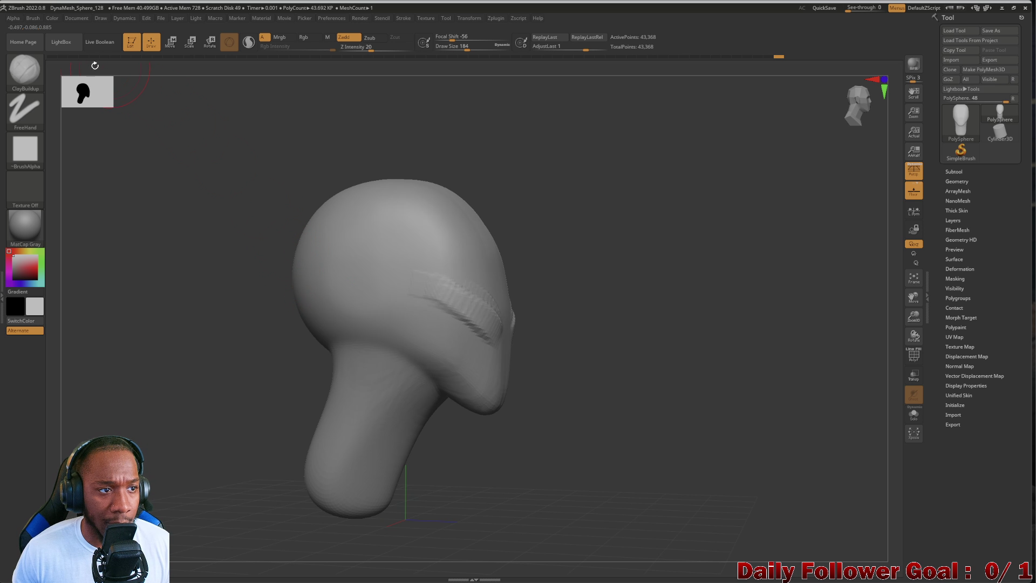
{"action": "left_click", "coordinate": [36, 80]}
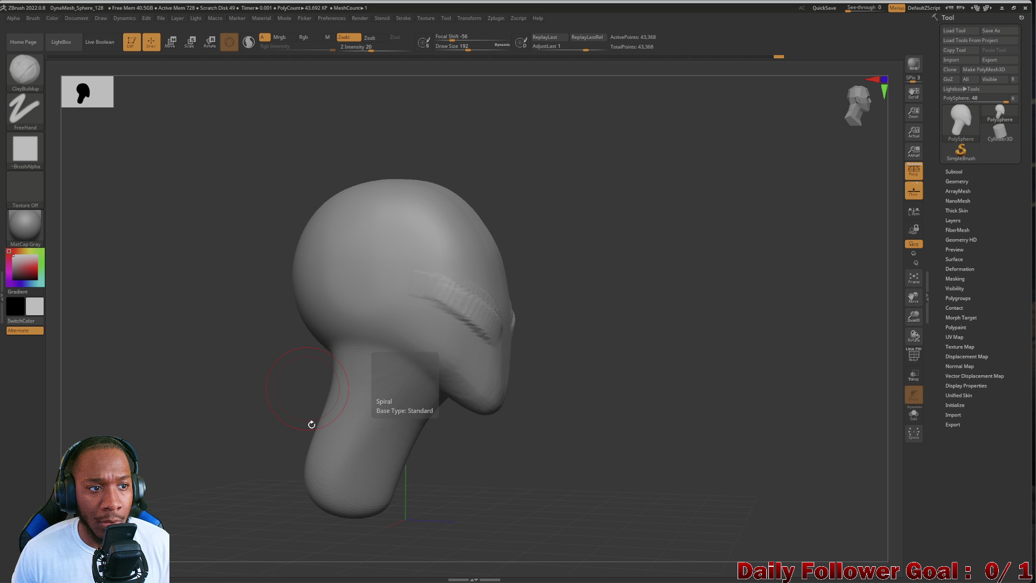
Switch to a smaller Move Topological brush and pull the top of the head down slightly.
{"action": "left_click", "coordinate": [24, 70]}
{"action": "left_click", "coordinate": [240, 87]}
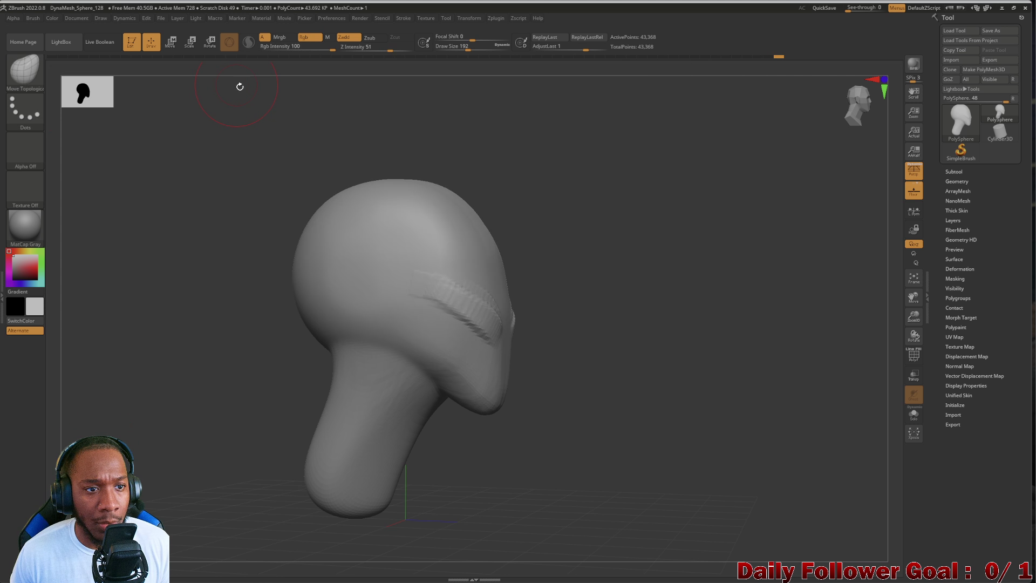
{"action": "key", "text": "bracketleft"}
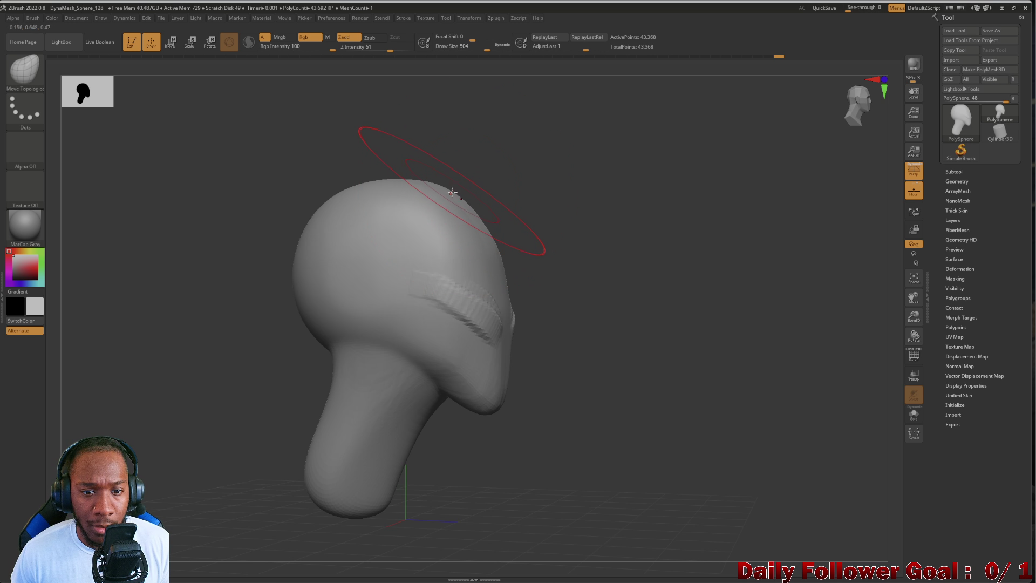
{"action": "left_click_drag", "start_coordinate": [452, 196], "coordinate": [451, 201]}
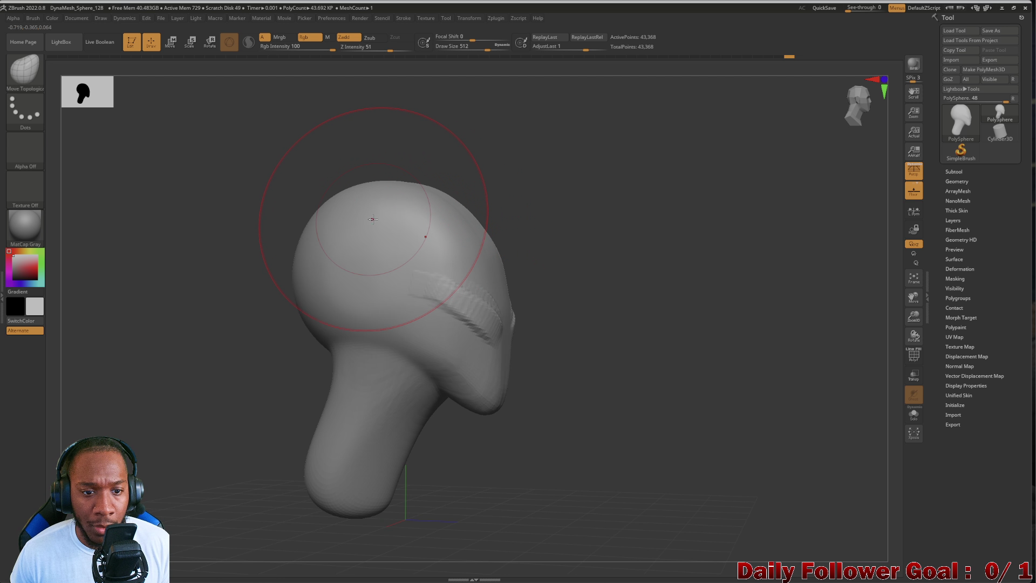
{"action": "left_click_drag", "start_coordinate": [261, 277], "coordinate": [213, 331]}
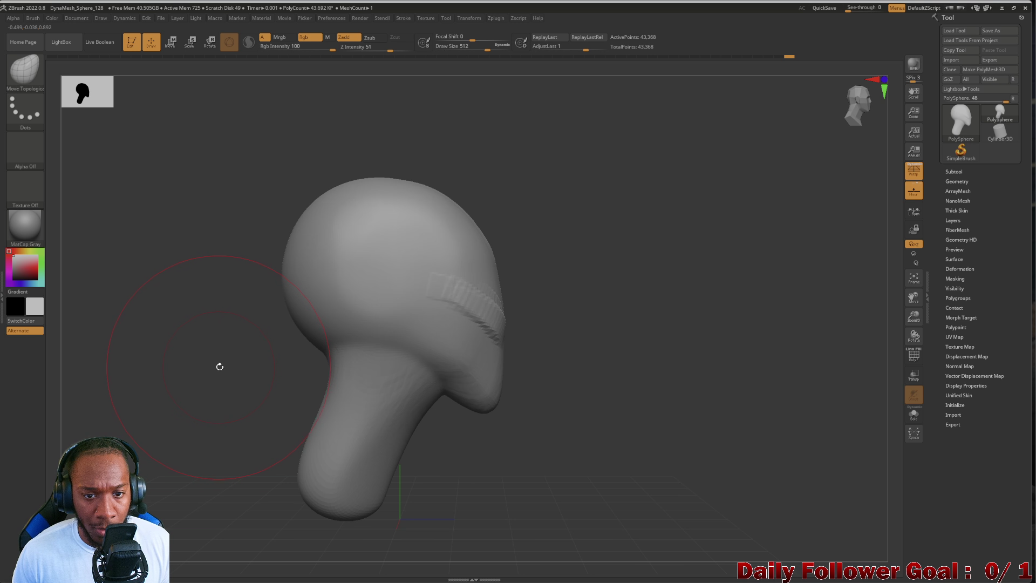
{"action": "left_click_drag", "start_coordinate": [219, 366], "coordinate": [224, 361]}
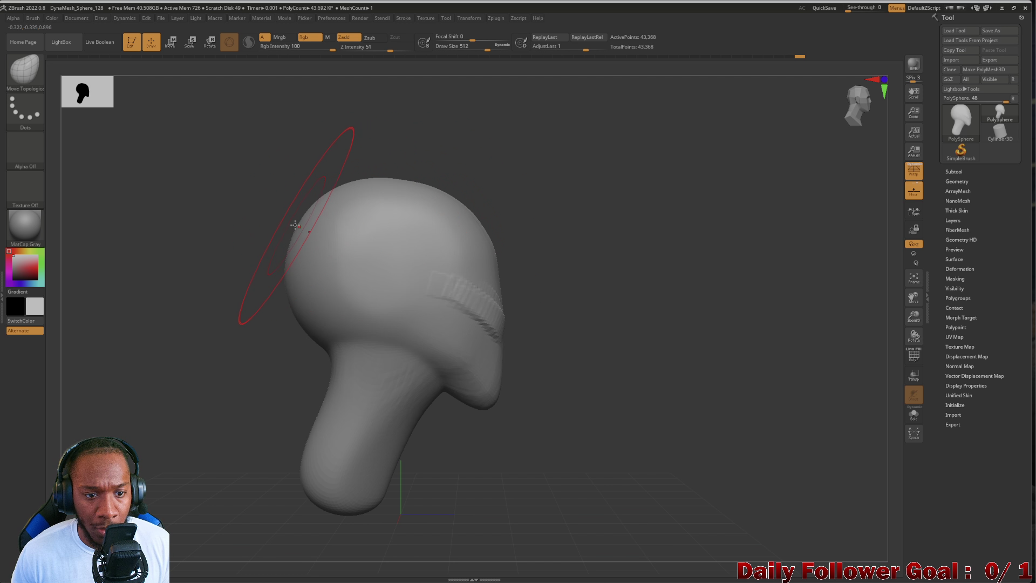
{"action": "left_click", "coordinate": [308, 206]}
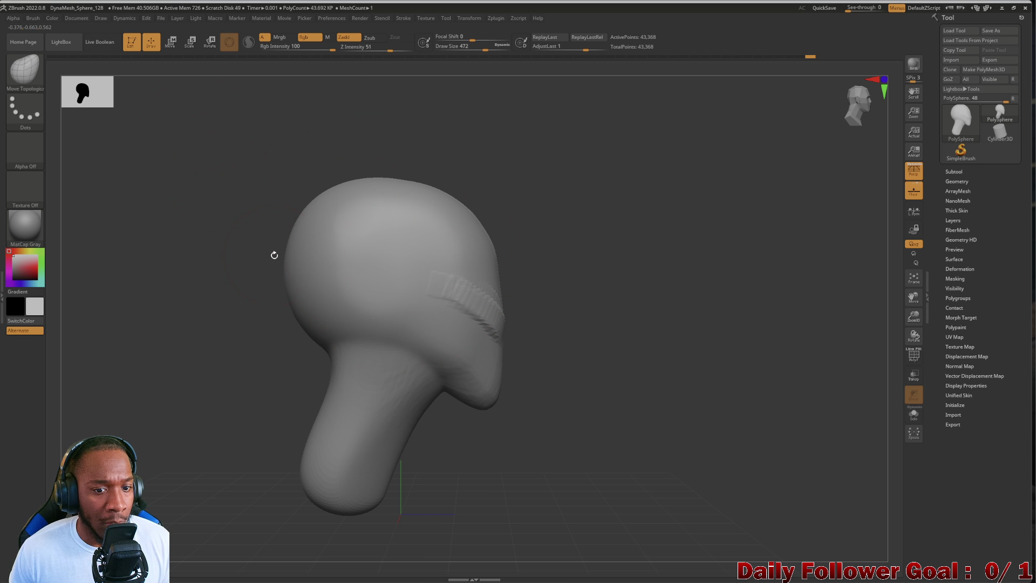
{"action": "key", "text": "b"}
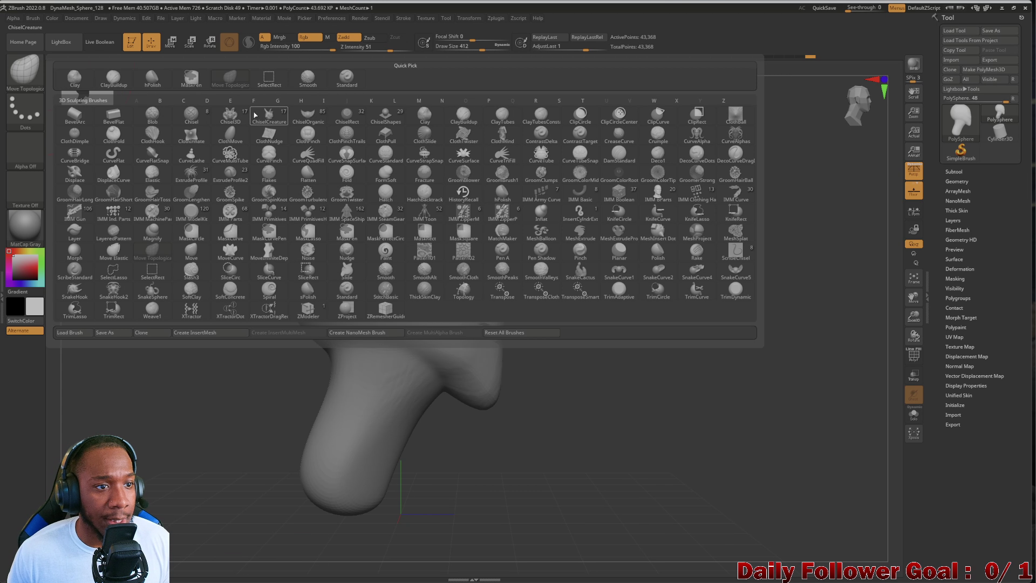
Pick DamStandard and carve a vertical groove into the side of the head, smoothing around it.
{"action": "key", "text": "d"}
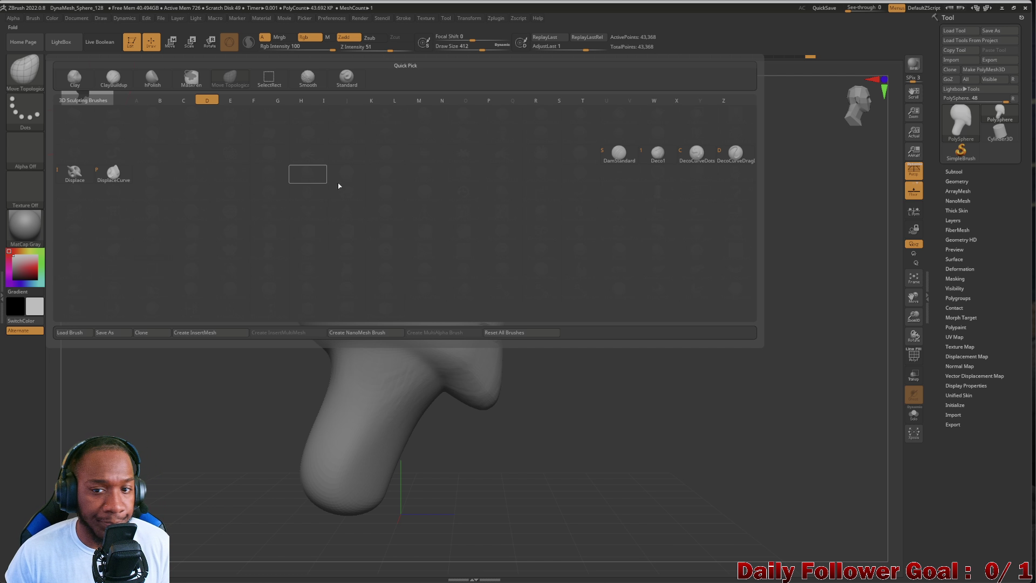
{"action": "left_click", "coordinate": [619, 155]}
{"action": "key", "text": "bracketleft"}
{"action": "key", "text": "bracketleft"}
{"action": "key", "text": "bracketleft"}
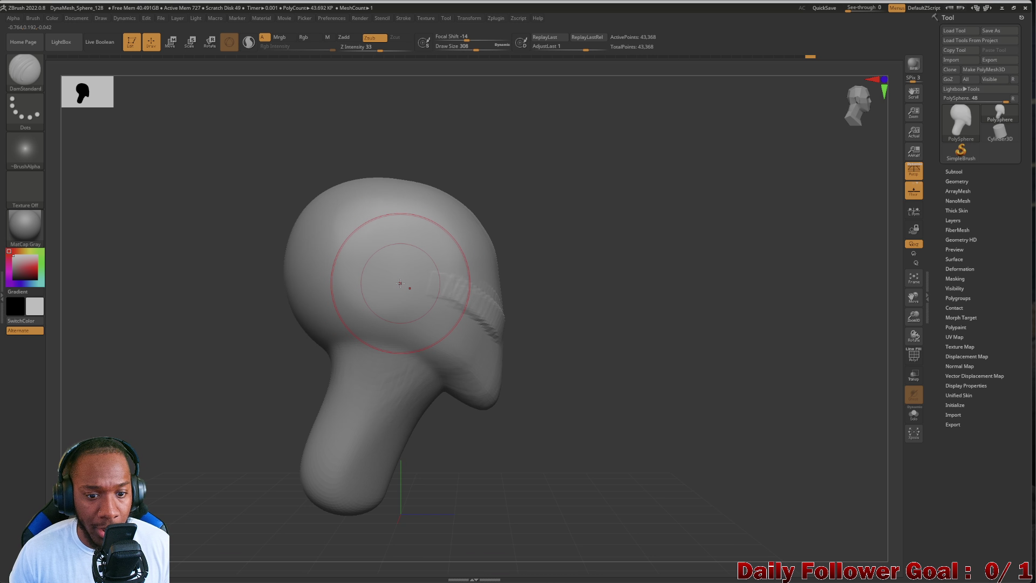
{"action": "left_click_drag", "start_coordinate": [402, 268], "coordinate": [404, 322]}
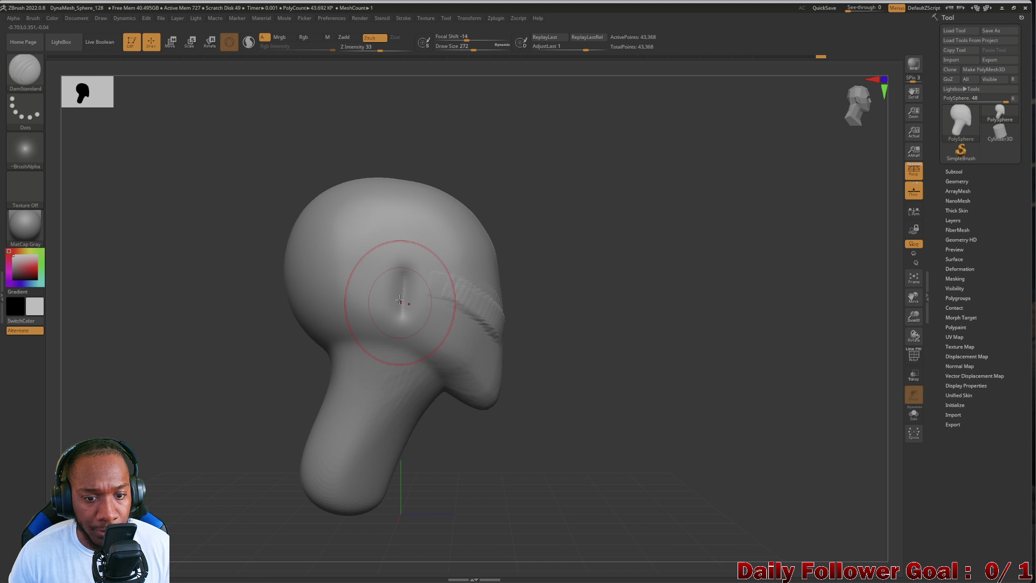
{"action": "key", "text": "bracketleft"}
{"action": "key", "text": "bracketright"}
{"action": "mouse_move", "coordinate": [405, 273]}
{"action": "left_mouse_down"}
{"action": "mouse_move", "coordinate": [402, 347]}
{"action": "mouse_move", "coordinate": [447, 373]}
{"action": "left_mouse_up"}
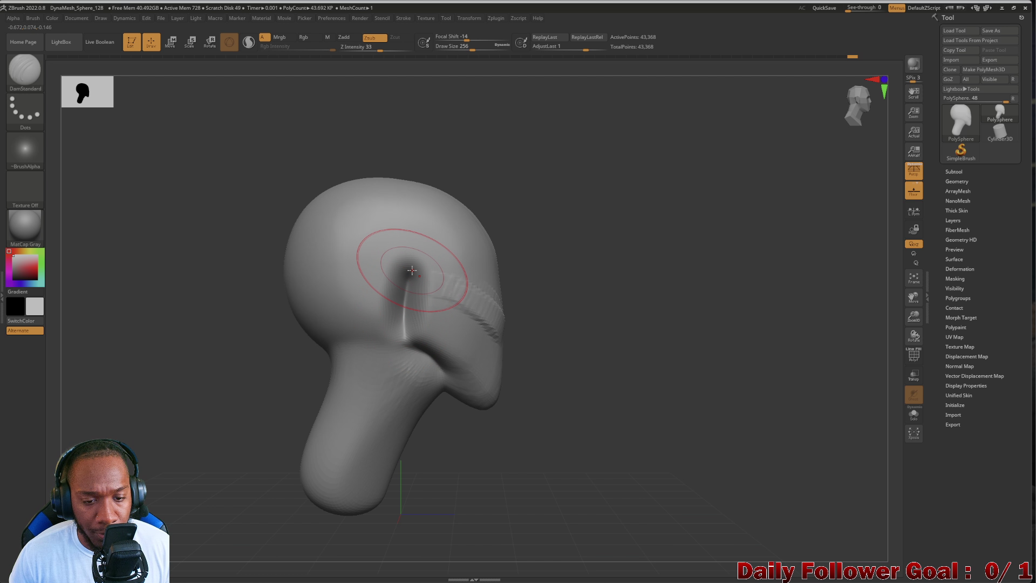
{"action": "left_click_drag", "start_coordinate": [410, 272], "coordinate": [408, 346], "text": "shift"}
{"action": "mouse_move", "coordinate": [270, 305]}
{"action": "left_mouse_down"}
{"action": "mouse_move", "coordinate": [215, 316]}
{"action": "mouse_move", "coordinate": [221, 335]}
{"action": "mouse_move", "coordinate": [203, 331]}
{"action": "mouse_move", "coordinate": [228, 324]}
{"action": "mouse_move", "coordinate": [188, 338]}
{"action": "mouse_move", "coordinate": [232, 356]}
{"action": "left_mouse_up"}
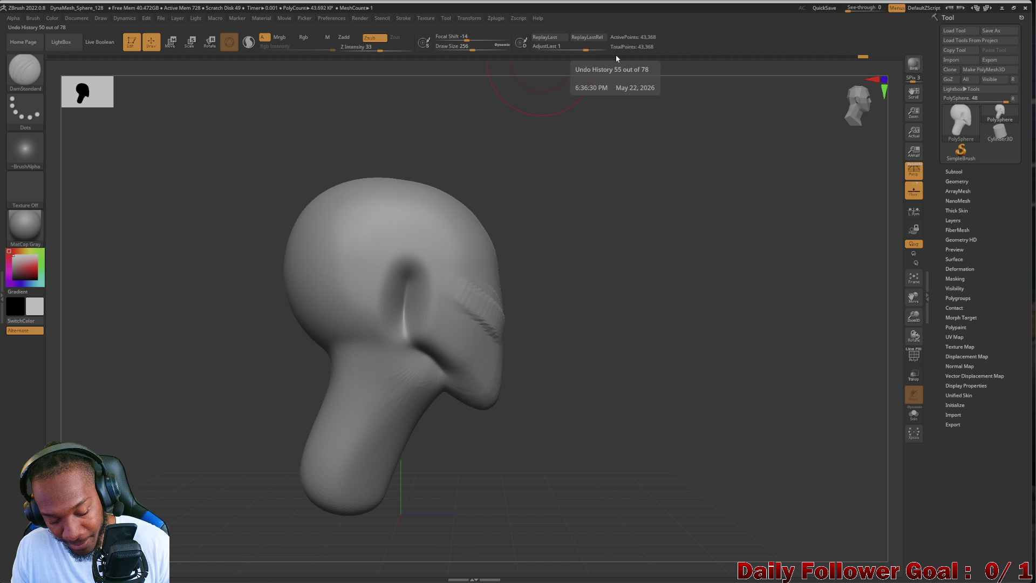
Undo the groove and try a new vertical groove stroke on the head's side.
{"action": "key", "text": "ctrl+z"}
{"action": "key", "text": "ctrl+z"}
{"action": "key", "text": "ctrl+z"}
{"action": "key", "text": "ctrl+z"}
{"action": "key", "text": "ctrl+z"}
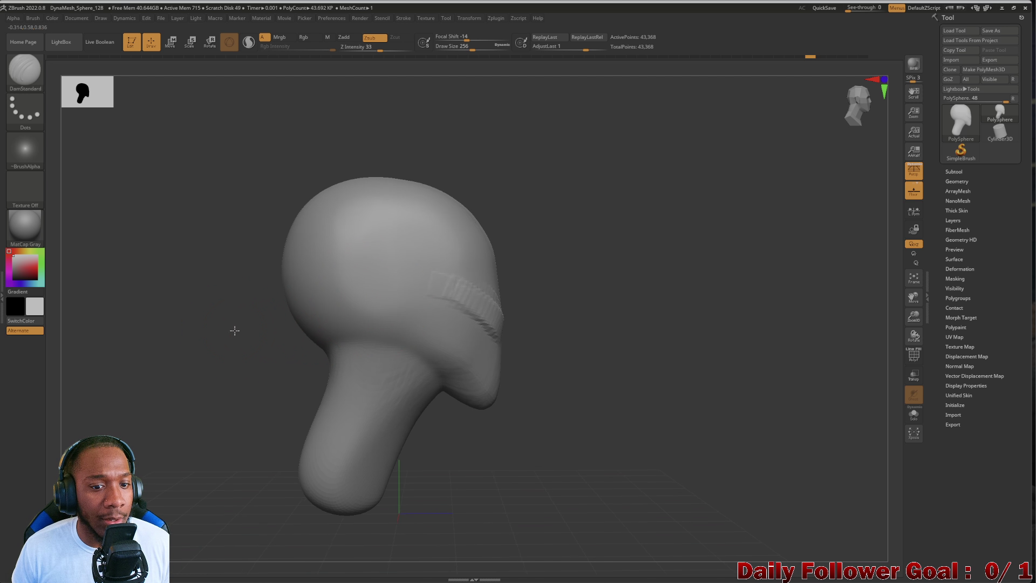
{"action": "mouse_move", "coordinate": [231, 328]}
{"action": "left_mouse_down"}
{"action": "mouse_move", "coordinate": [220, 337]}
{"action": "mouse_move", "coordinate": [226, 352]}
{"action": "mouse_move", "coordinate": [212, 331]}
{"action": "mouse_move", "coordinate": [269, 345]}
{"action": "left_mouse_up"}
{"action": "left_click_drag", "start_coordinate": [413, 345], "coordinate": [403, 278]}
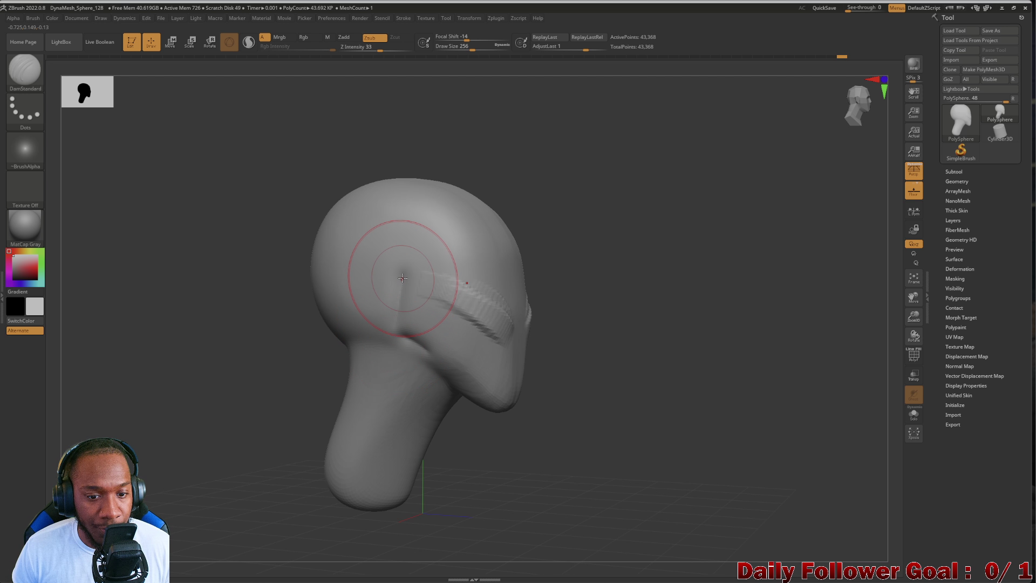
{"action": "mouse_move", "coordinate": [330, 370]}
{"action": "left_mouse_down"}
{"action": "mouse_move", "coordinate": [185, 347]}
{"action": "mouse_move", "coordinate": [213, 352]}
{"action": "mouse_move", "coordinate": [192, 357]}
{"action": "mouse_move", "coordinate": [249, 340]}
{"action": "mouse_move", "coordinate": [266, 349]}
{"action": "mouse_move", "coordinate": [234, 352]}
{"action": "mouse_move", "coordinate": [250, 350]}
{"action": "left_mouse_up"}
{"action": "key", "text": "ctrl+z"}
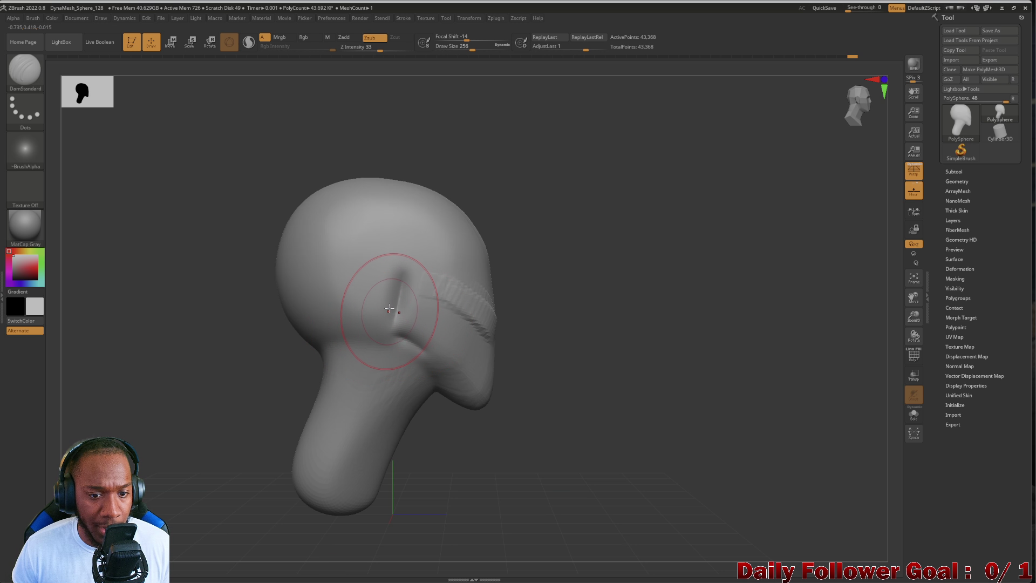
{"action": "key", "text": "ctrl+z"}
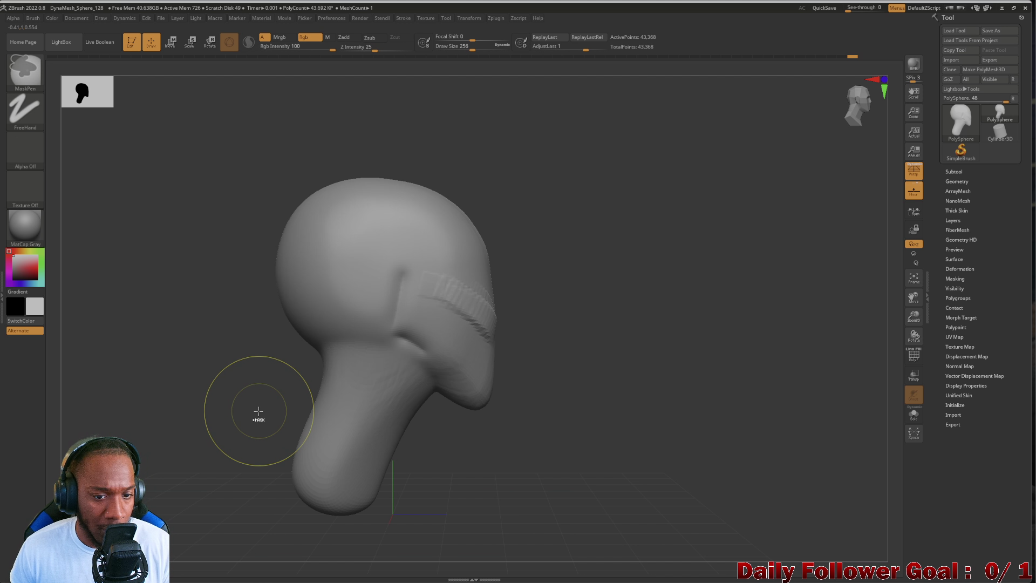
Press a dent on the head's side and carve a deep crease from it down toward the jaw.
{"action": "left_click", "coordinate": [389, 277]}
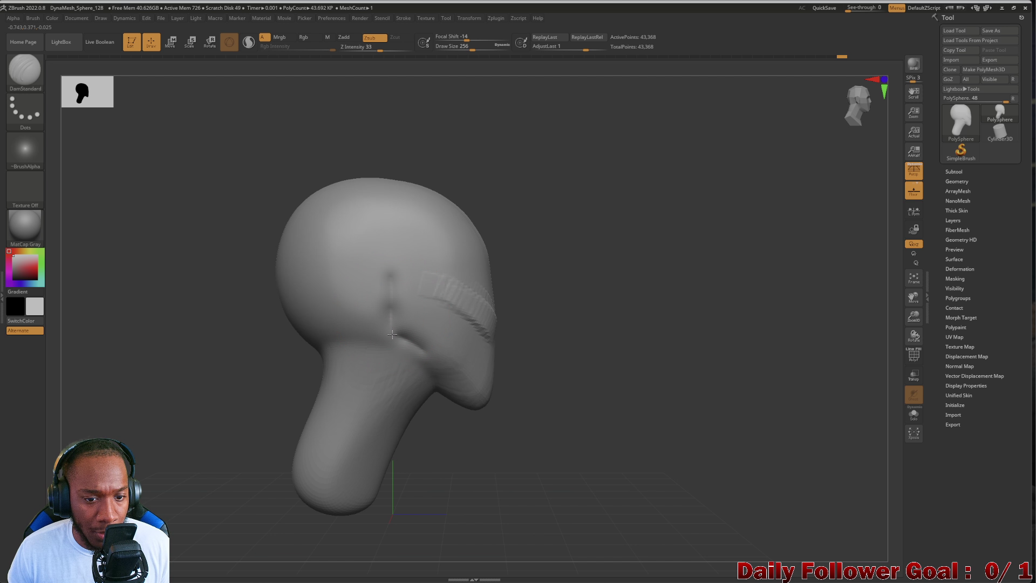
{"action": "left_click_drag", "start_coordinate": [391, 300], "coordinate": [392, 291]}
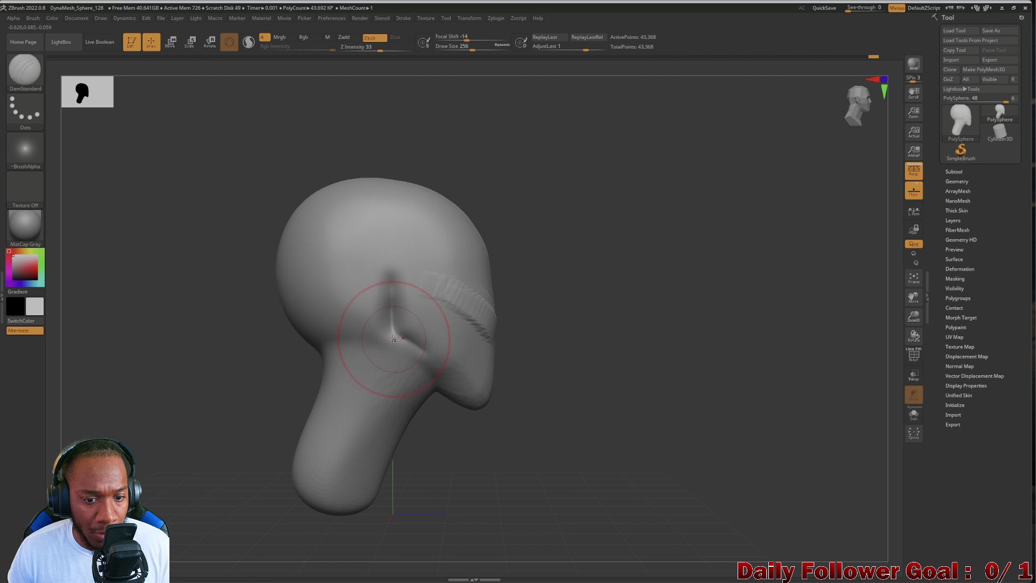
{"action": "left_click_drag", "start_coordinate": [394, 338], "coordinate": [437, 376]}
{"action": "mouse_move", "coordinate": [396, 338]}
{"action": "left_mouse_down"}
{"action": "mouse_move", "coordinate": [389, 331]}
{"action": "mouse_move", "coordinate": [381, 347]}
{"action": "mouse_move", "coordinate": [386, 270]}
{"action": "mouse_move", "coordinate": [421, 367]}
{"action": "left_mouse_up"}
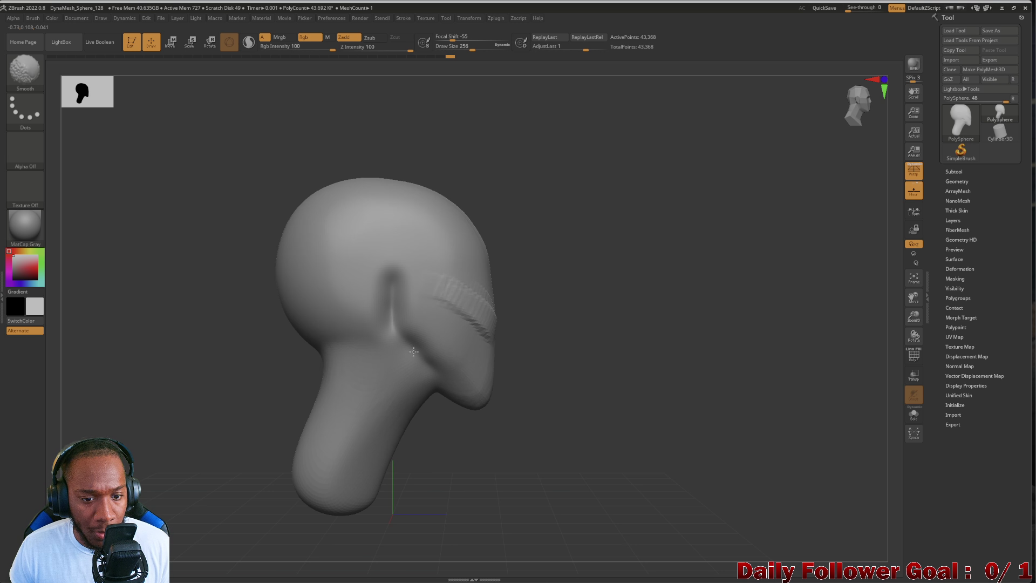
{"action": "mouse_move", "coordinate": [259, 345]}
{"action": "left_mouse_down", "text": "shift"}
{"action": "mouse_move", "coordinate": [168, 354]}
{"action": "mouse_move", "coordinate": [276, 372]}
{"action": "mouse_move", "coordinate": [223, 360]}
{"action": "left_mouse_up", "text": "shift"}
{"action": "mouse_move", "coordinate": [241, 404]}
{"action": "left_mouse_down"}
{"action": "mouse_move", "coordinate": [241, 356]}
{"action": "mouse_move", "coordinate": [245, 404]}
{"action": "mouse_move", "coordinate": [208, 400]}
{"action": "mouse_move", "coordinate": [192, 273]}
{"action": "left_mouse_up"}
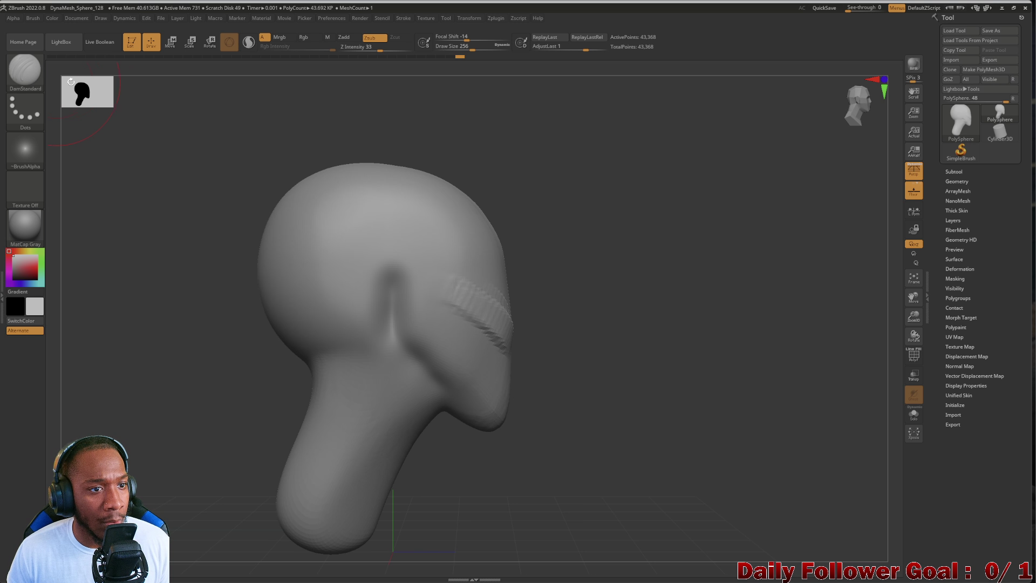
{"action": "left_click", "coordinate": [31, 72]}
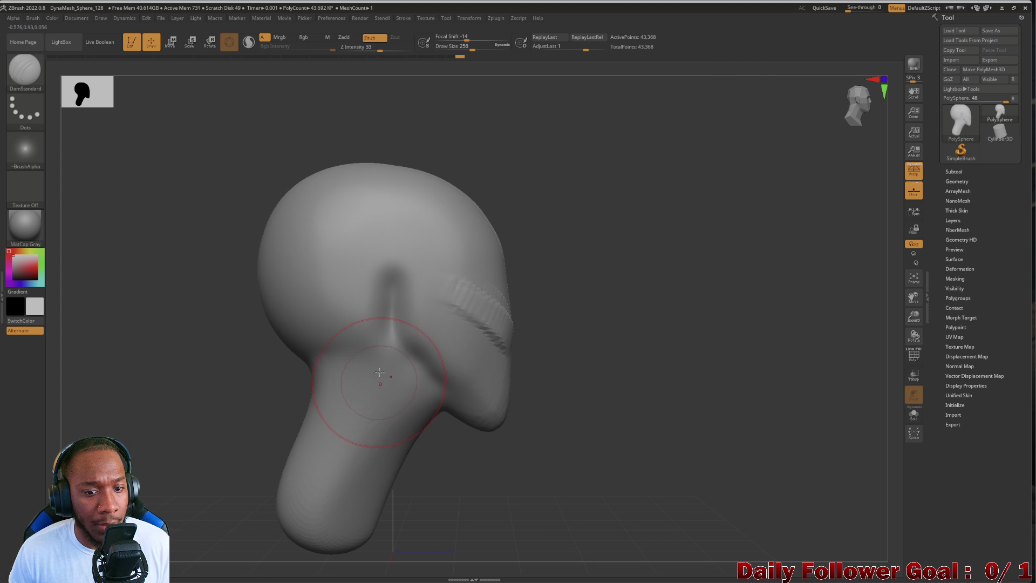
{"action": "left_click", "coordinate": [25, 70]}
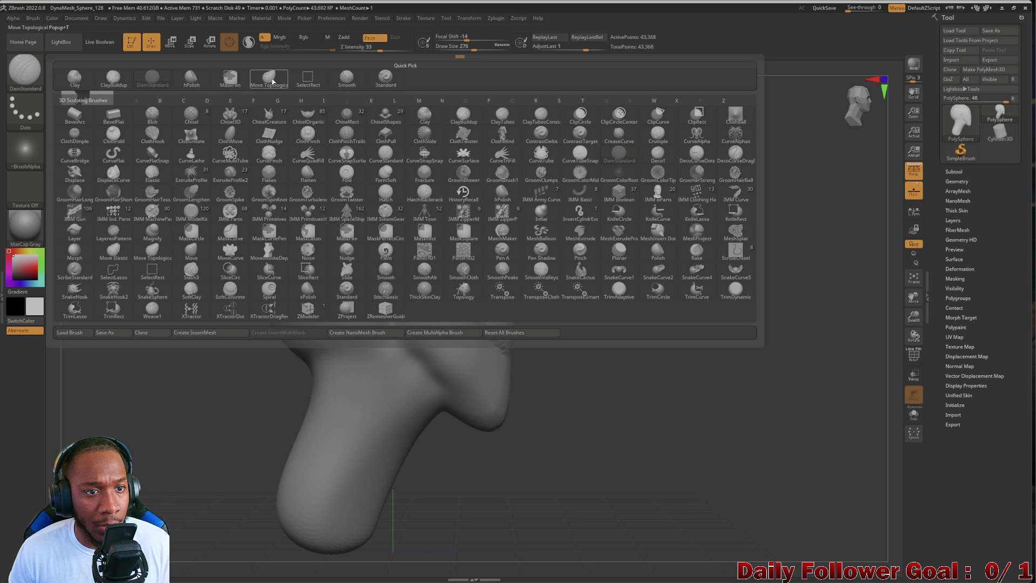
With Move Topological, push the jaw-neck crease further back and deeper.
{"action": "left_click", "coordinate": [272, 81]}
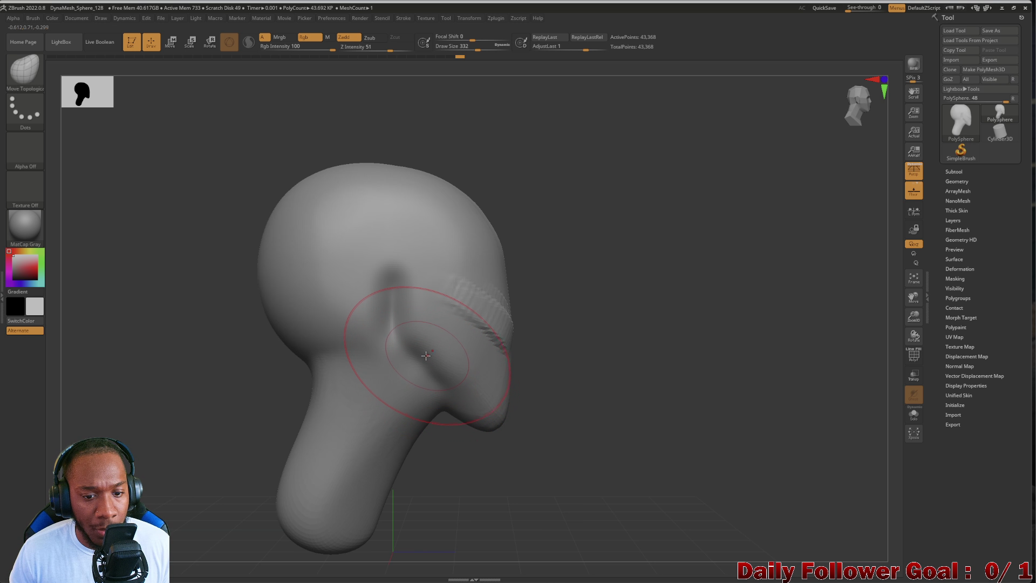
{"action": "left_click_drag", "start_coordinate": [426, 355], "coordinate": [443, 383]}
{"action": "key", "text": "ctrl+z"}
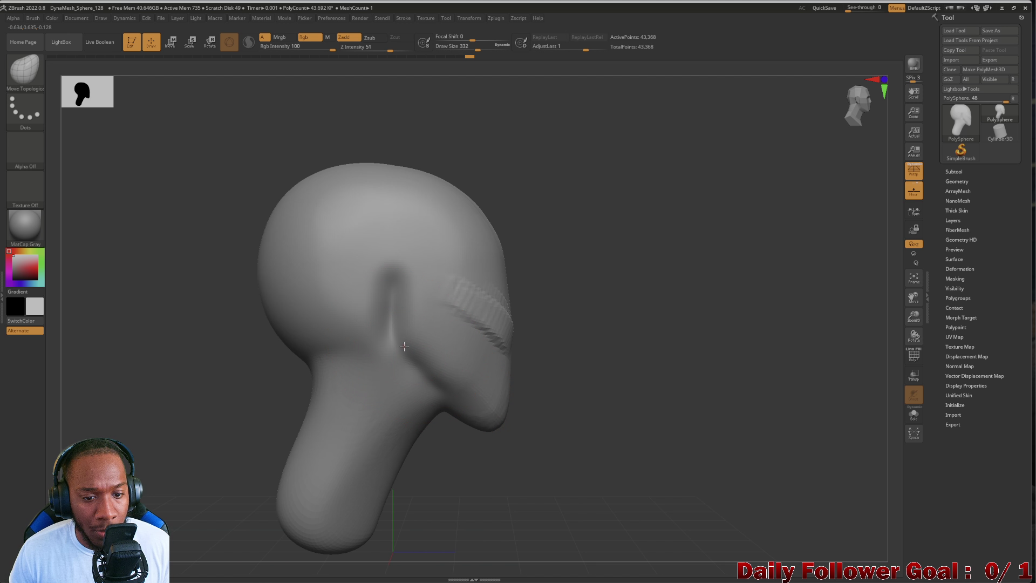
{"action": "mouse_move", "coordinate": [232, 298]}
{"action": "left_mouse_down"}
{"action": "mouse_move", "coordinate": [171, 333]}
{"action": "mouse_move", "coordinate": [212, 354]}
{"action": "mouse_move", "coordinate": [252, 338]}
{"action": "mouse_move", "coordinate": [270, 345]}
{"action": "left_mouse_up"}
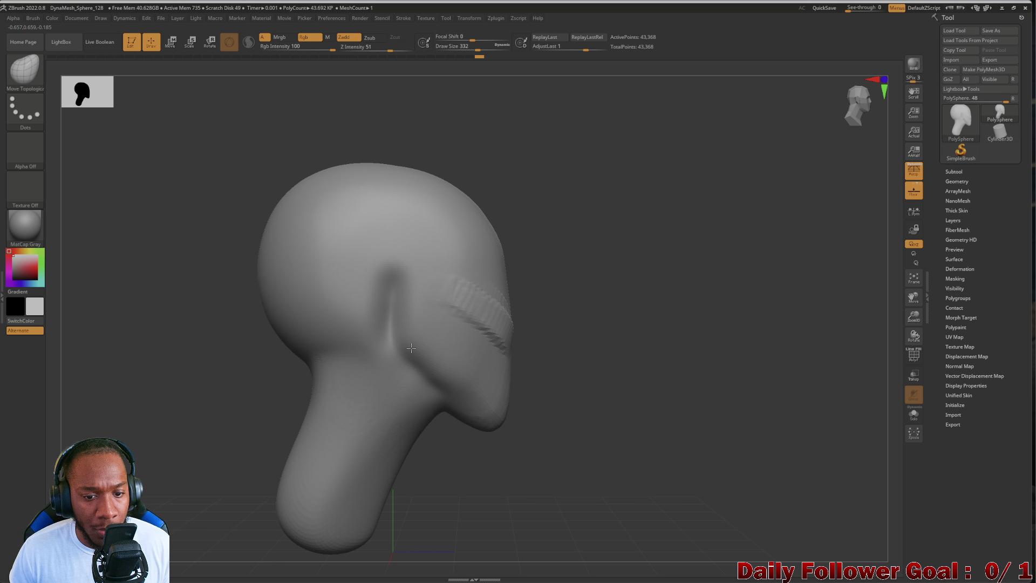
{"action": "left_click_drag", "start_coordinate": [401, 357], "coordinate": [386, 375]}
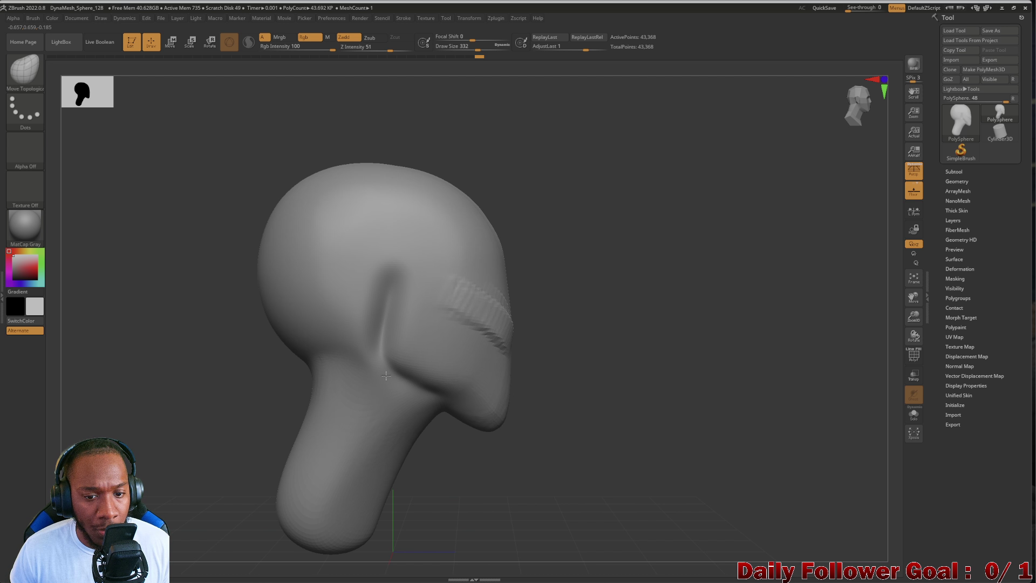
{"action": "mouse_move", "coordinate": [249, 381]}
{"action": "left_mouse_down"}
{"action": "mouse_move", "coordinate": [208, 374]}
{"action": "mouse_move", "coordinate": [259, 366]}
{"action": "mouse_move", "coordinate": [292, 343]}
{"action": "mouse_move", "coordinate": [173, 341]}
{"action": "mouse_move", "coordinate": [188, 361]}
{"action": "mouse_move", "coordinate": [328, 335]}
{"action": "left_mouse_up"}
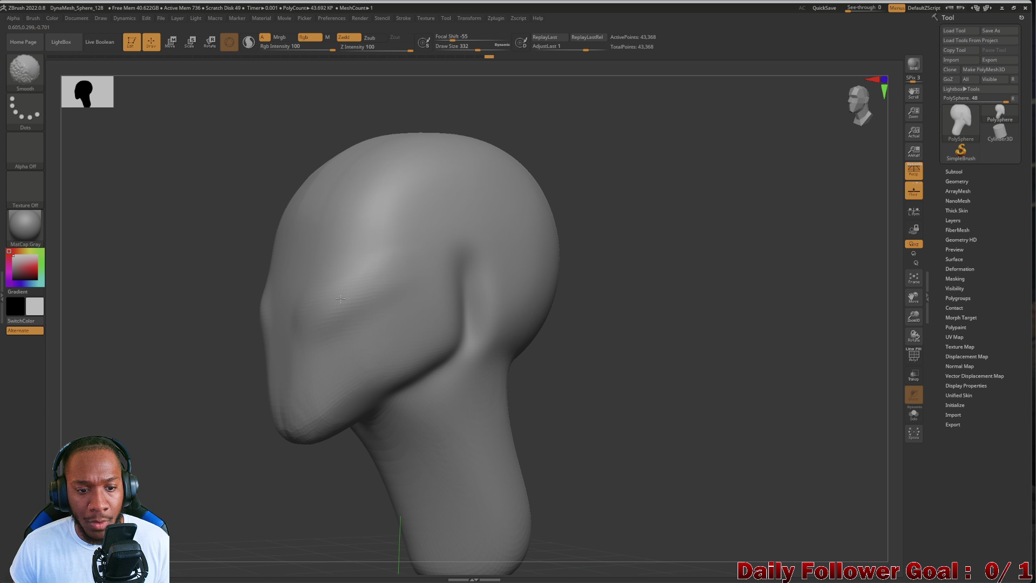
{"action": "mouse_move", "coordinate": [189, 360]}
{"action": "left_mouse_down"}
{"action": "mouse_move", "coordinate": [201, 367]}
{"action": "mouse_move", "coordinate": [106, 359]}
{"action": "mouse_move", "coordinate": [178, 370]}
{"action": "mouse_move", "coordinate": [155, 377]}
{"action": "mouse_move", "coordinate": [175, 370]}
{"action": "left_mouse_up"}
Smooth away the brow ridges beside the side crease, then reselect Move Topological via BMT.
{"action": "key", "text": "shift"}
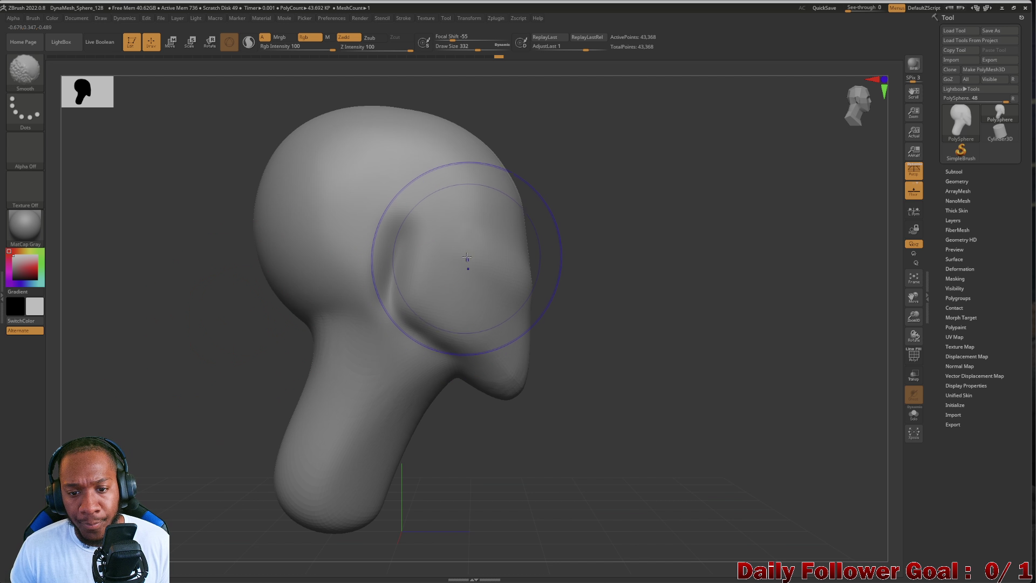
{"action": "mouse_move", "coordinate": [243, 335]}
{"action": "left_mouse_down"}
{"action": "mouse_move", "coordinate": [162, 323]}
{"action": "mouse_move", "coordinate": [300, 324]}
{"action": "left_mouse_up"}
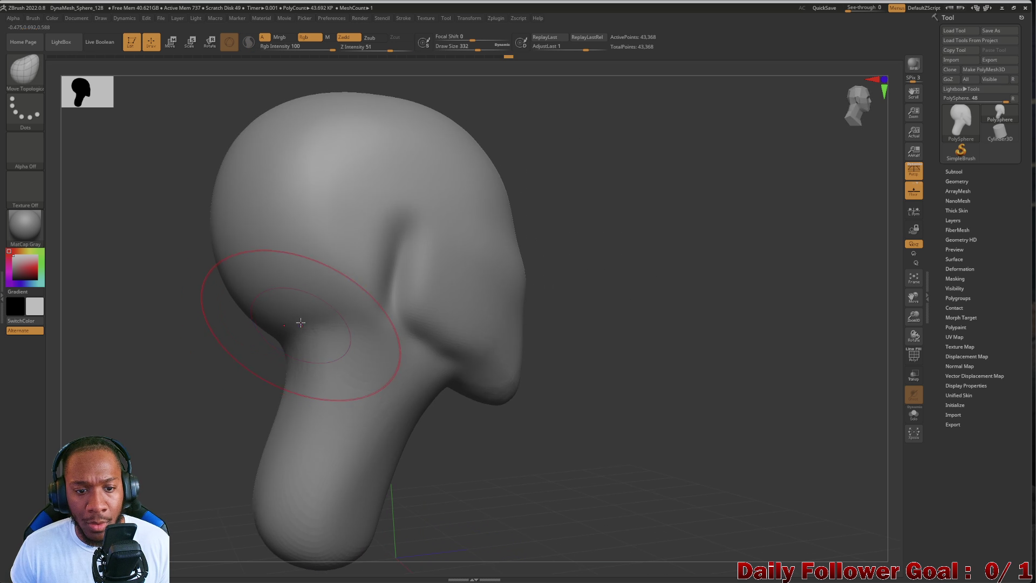
{"action": "key", "text": "b"}
{"action": "key", "text": "m"}
{"action": "key", "text": "t"}
{"action": "mouse_move", "coordinate": [220, 334]}
{"action": "left_mouse_down"}
{"action": "mouse_move", "coordinate": [200, 337]}
{"action": "mouse_move", "coordinate": [296, 299]}
{"action": "left_mouse_up"}
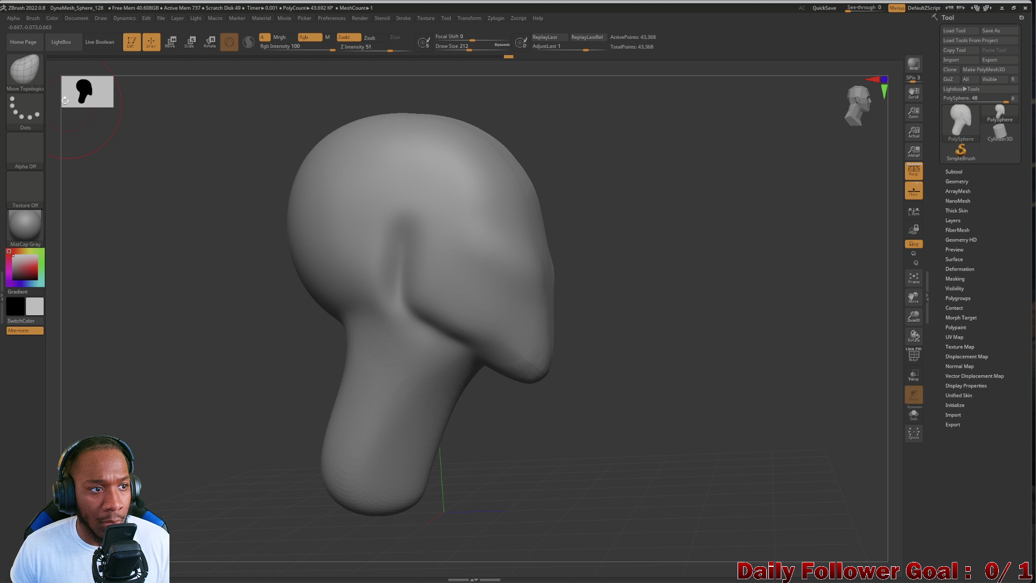
{"action": "key", "text": "b"}
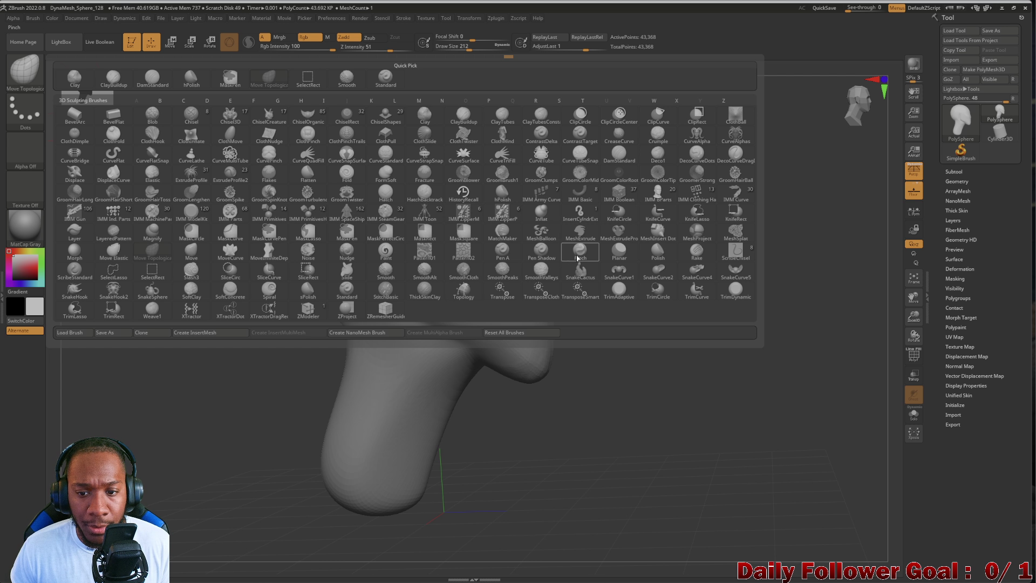
Select the hPolish brush from the brushes starting with H and inspect the head.
{"action": "key", "text": "h"}
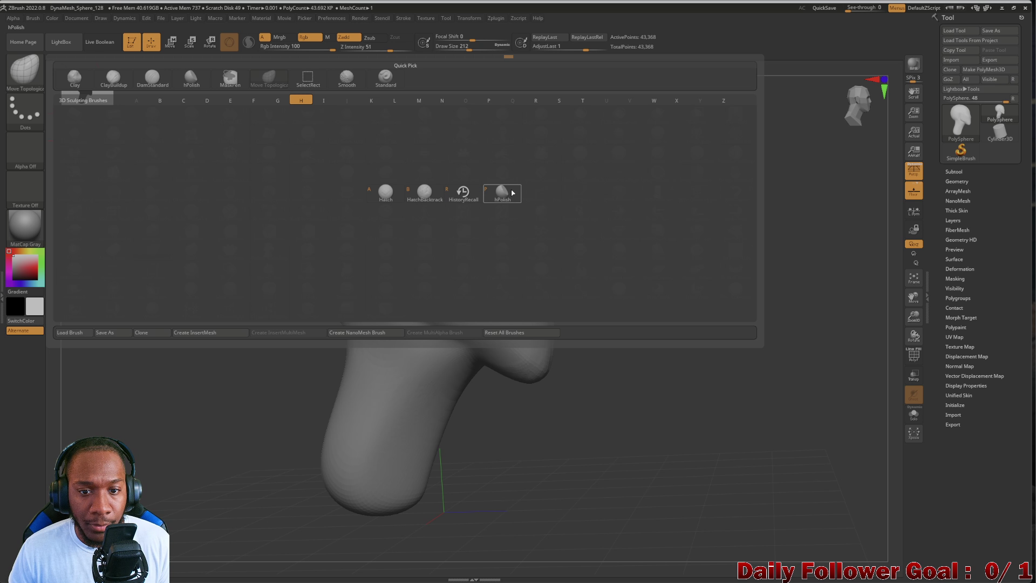
{"action": "key", "text": "p"}
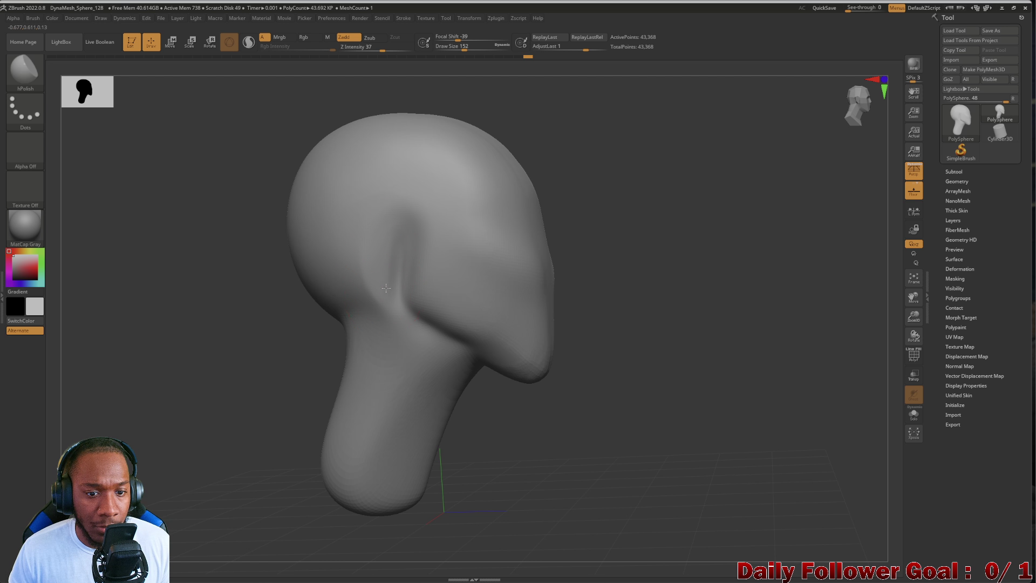
{"action": "mouse_move", "coordinate": [263, 259]}
{"action": "left_mouse_down"}
{"action": "mouse_move", "coordinate": [201, 261]}
{"action": "mouse_move", "coordinate": [302, 276]}
{"action": "left_mouse_up"}
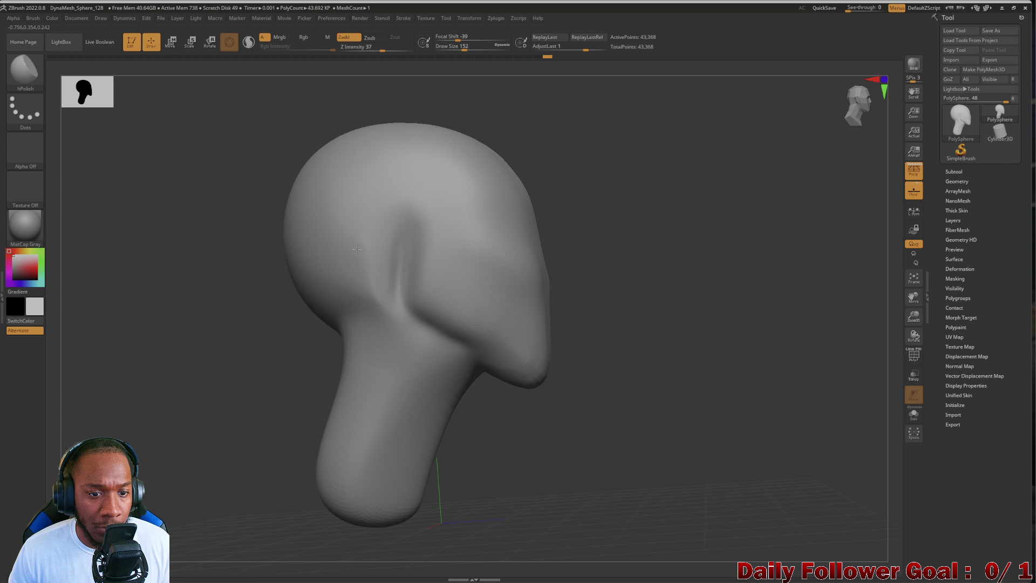
Shift-smooth the top of the head from several angles, ending on a front view.
{"action": "key", "text": "shift"}
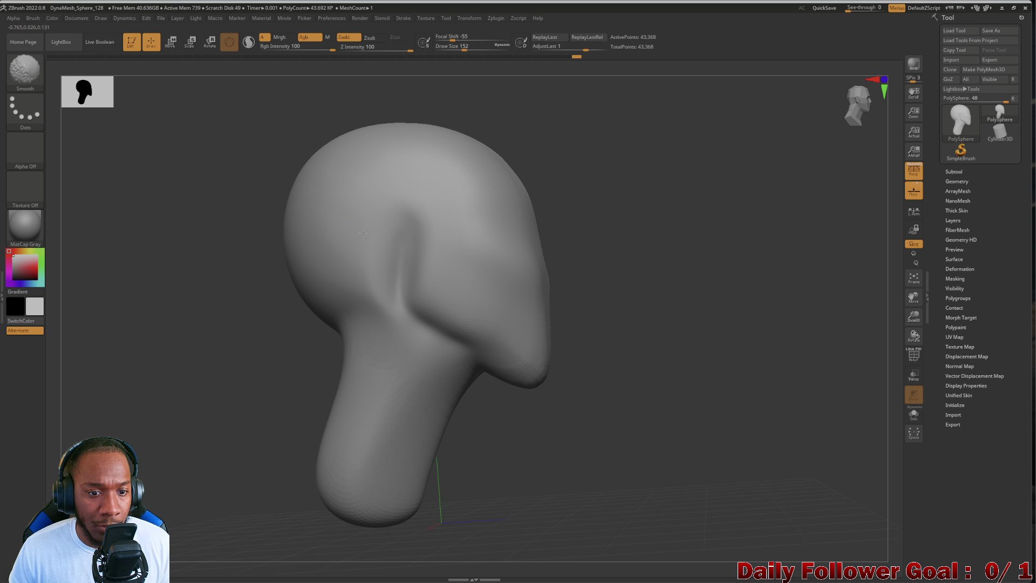
{"action": "mouse_move", "coordinate": [237, 287]}
{"action": "left_mouse_down"}
{"action": "mouse_move", "coordinate": [178, 287]}
{"action": "mouse_move", "coordinate": [229, 342]}
{"action": "mouse_move", "coordinate": [215, 335]}
{"action": "mouse_move", "coordinate": [255, 347]}
{"action": "mouse_move", "coordinate": [217, 345]}
{"action": "mouse_move", "coordinate": [227, 303]}
{"action": "mouse_move", "coordinate": [310, 324]}
{"action": "left_mouse_up"}
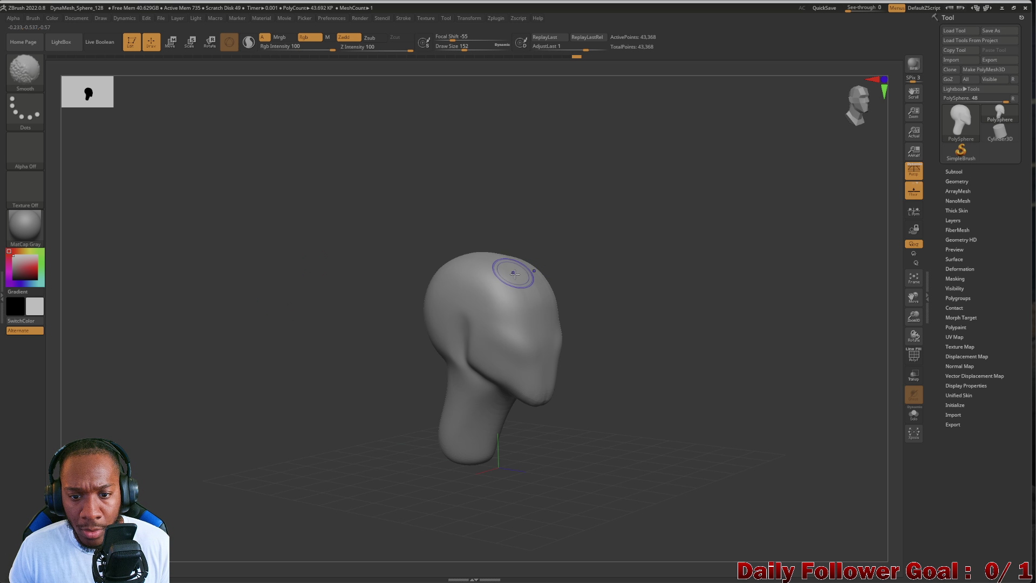
{"action": "key", "text": "shift"}
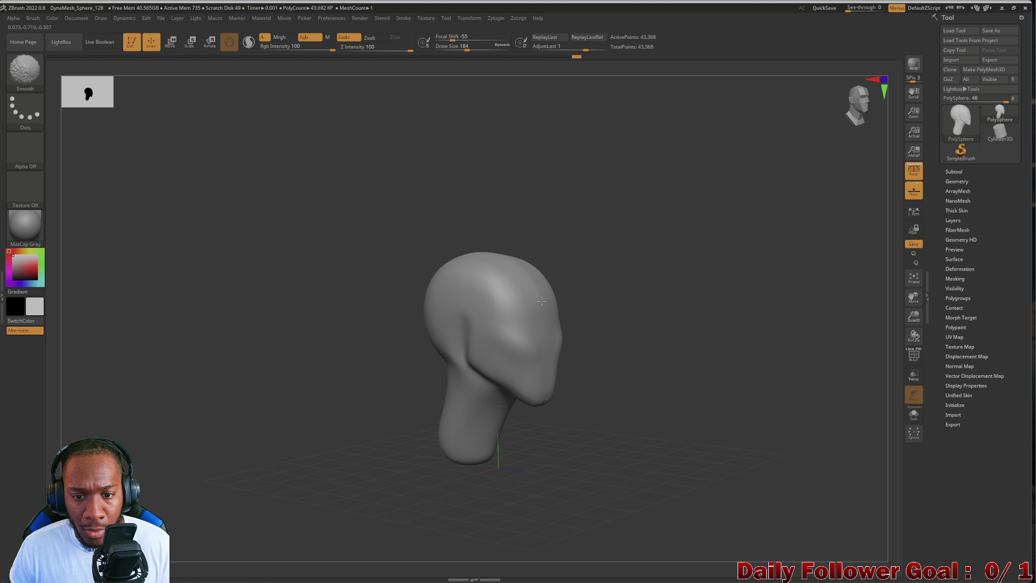
{"action": "mouse_move", "coordinate": [442, 248]}
{"action": "left_mouse_down"}
{"action": "mouse_move", "coordinate": [321, 204]}
{"action": "mouse_move", "coordinate": [367, 263]}
{"action": "mouse_move", "coordinate": [352, 243]}
{"action": "mouse_move", "coordinate": [386, 269]}
{"action": "mouse_move", "coordinate": [370, 296]}
{"action": "mouse_move", "coordinate": [336, 293]}
{"action": "mouse_move", "coordinate": [349, 451]}
{"action": "mouse_move", "coordinate": [226, 390]}
{"action": "left_mouse_up"}
{"action": "mouse_move", "coordinate": [215, 429]}
{"action": "left_mouse_down"}
{"action": "mouse_move", "coordinate": [146, 358]}
{"action": "mouse_move", "coordinate": [169, 399]}
{"action": "mouse_move", "coordinate": [180, 387]}
{"action": "mouse_move", "coordinate": [196, 406]}
{"action": "left_mouse_up"}
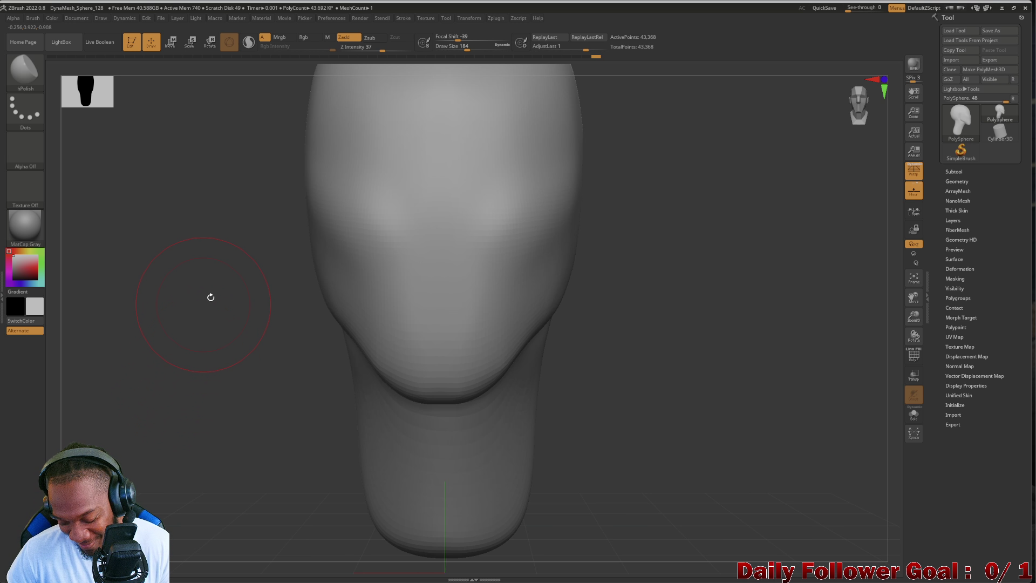
{"action": "mouse_move", "coordinate": [214, 365]}
{"action": "left_mouse_down"}
{"action": "mouse_move", "coordinate": [176, 370]}
{"action": "mouse_move", "coordinate": [194, 391]}
{"action": "mouse_move", "coordinate": [240, 391]}
{"action": "left_mouse_up"}
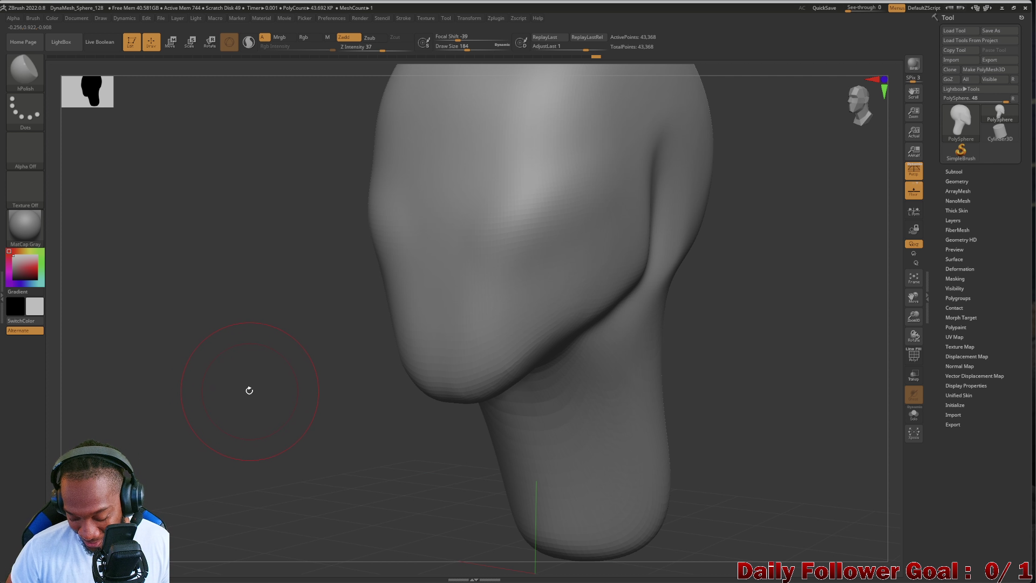
{"action": "mouse_move", "coordinate": [248, 371]}
{"action": "left_mouse_down"}
{"action": "mouse_move", "coordinate": [243, 359]}
{"action": "mouse_move", "coordinate": [245, 409]}
{"action": "mouse_move", "coordinate": [238, 398]}
{"action": "mouse_move", "coordinate": [200, 401]}
{"action": "mouse_move", "coordinate": [197, 412]}
{"action": "left_mouse_up"}
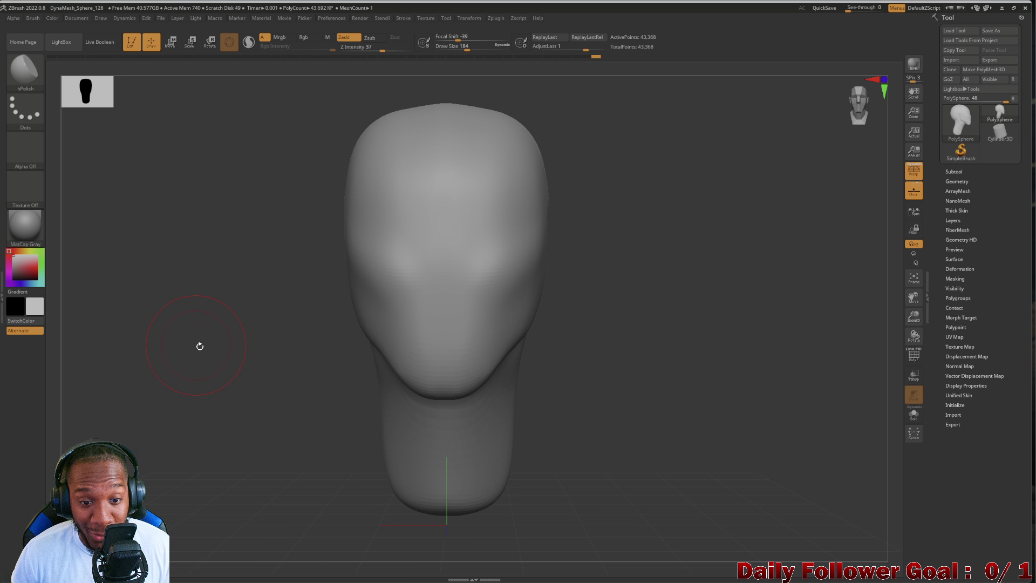
{"action": "mouse_move", "coordinate": [200, 345]}
{"action": "left_mouse_down"}
{"action": "mouse_move", "coordinate": [168, 365]}
{"action": "mouse_move", "coordinate": [116, 364]}
{"action": "mouse_move", "coordinate": [189, 390]}
{"action": "mouse_move", "coordinate": [185, 400]}
{"action": "mouse_move", "coordinate": [185, 363]}
{"action": "mouse_move", "coordinate": [215, 374]}
{"action": "mouse_move", "coordinate": [153, 378]}
{"action": "mouse_move", "coordinate": [178, 372]}
{"action": "left_mouse_up"}
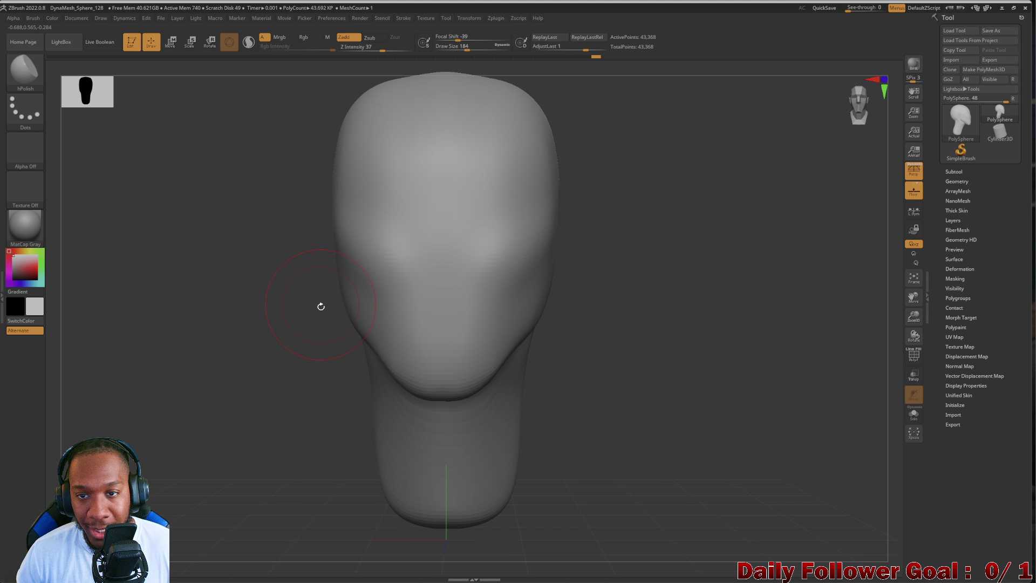
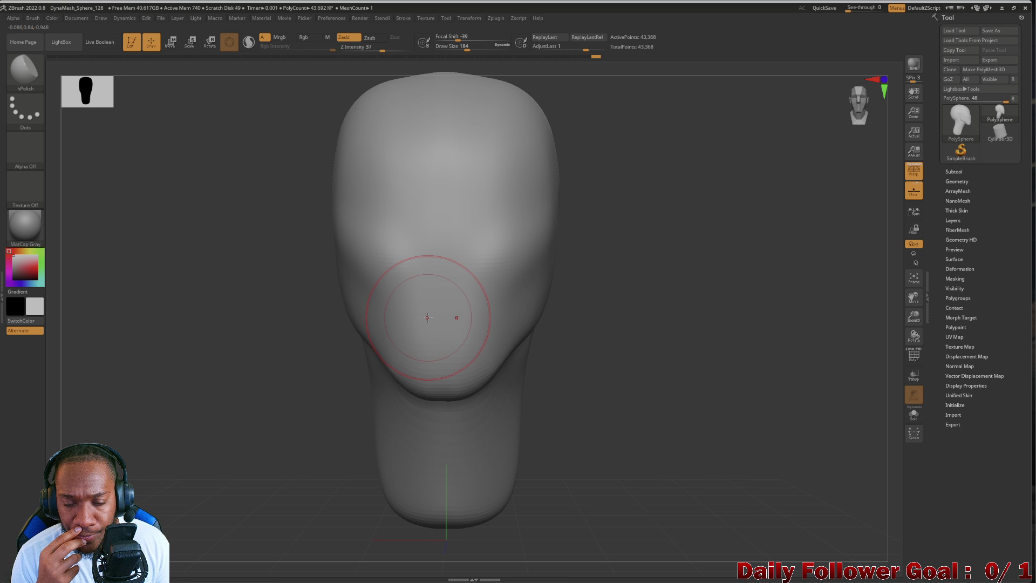
Switch to the ClayBuildup brush and check the head from the side.
{"action": "left_click", "coordinate": [25, 69]}
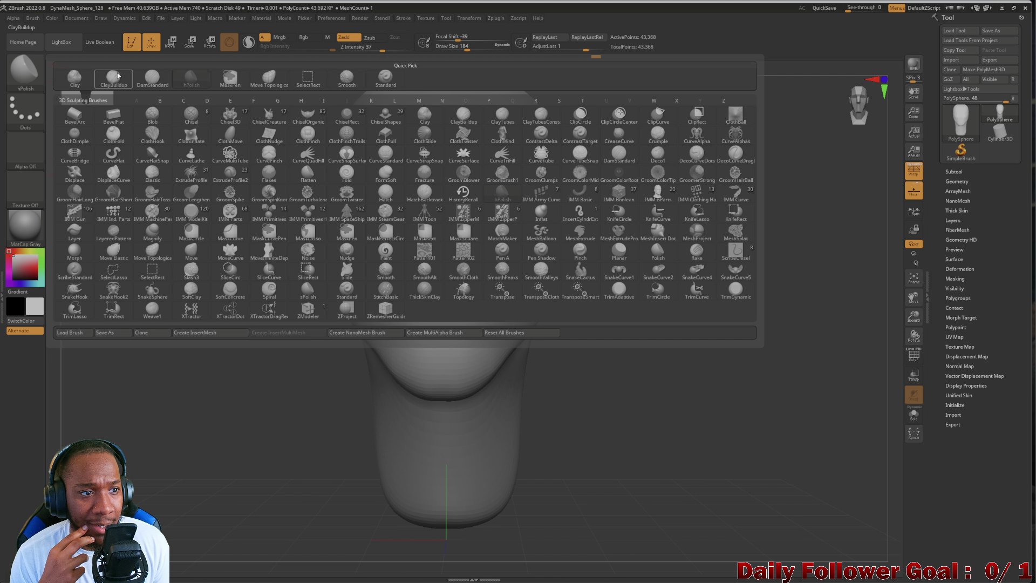
{"action": "left_click", "coordinate": [113, 78]}
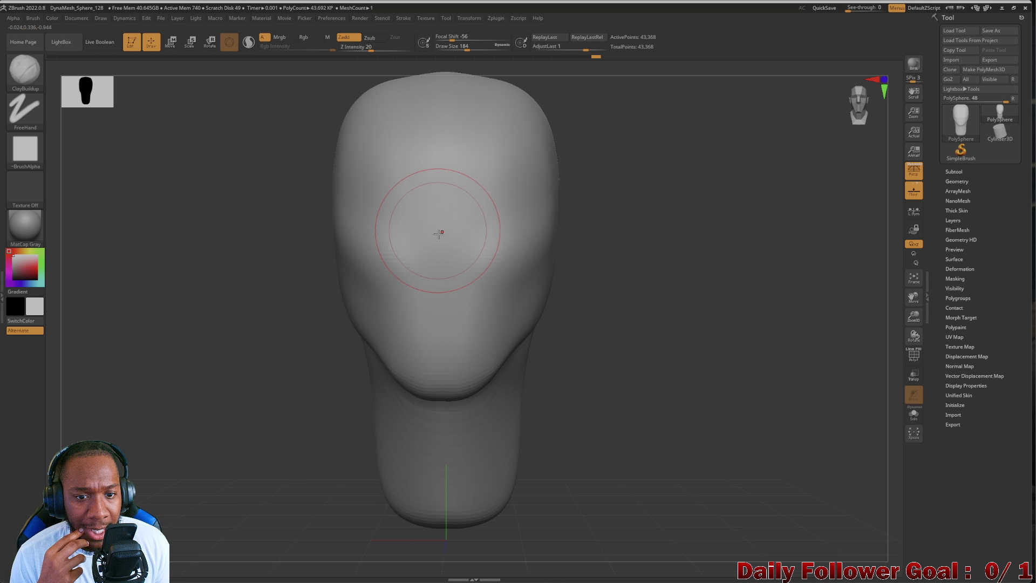
{"action": "left_click", "coordinate": [25, 70]}
{"action": "key", "text": "Escape"}
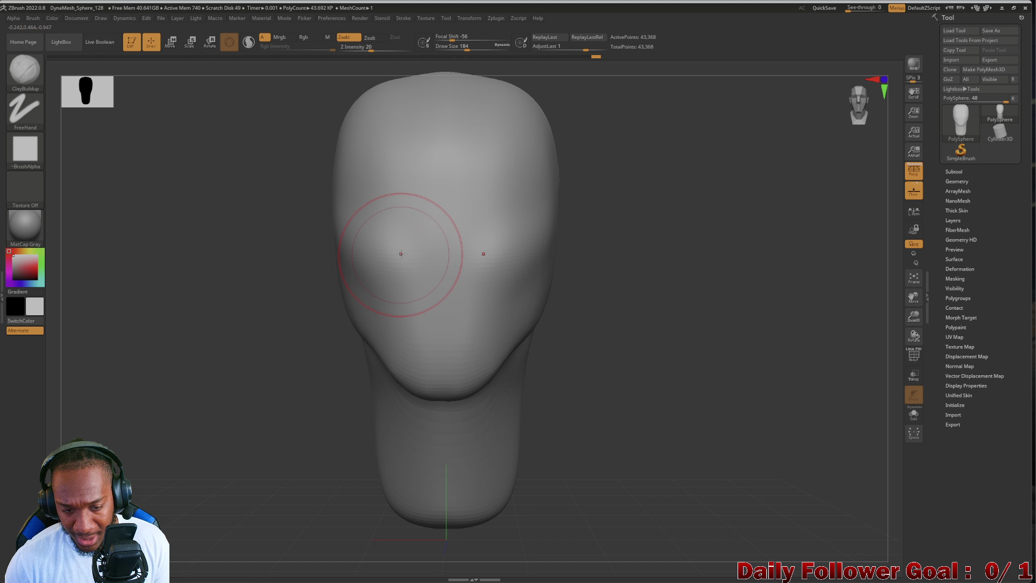
{"action": "left_click_drag", "start_coordinate": [398, 231], "coordinate": [396, 224], "text": "shift"}
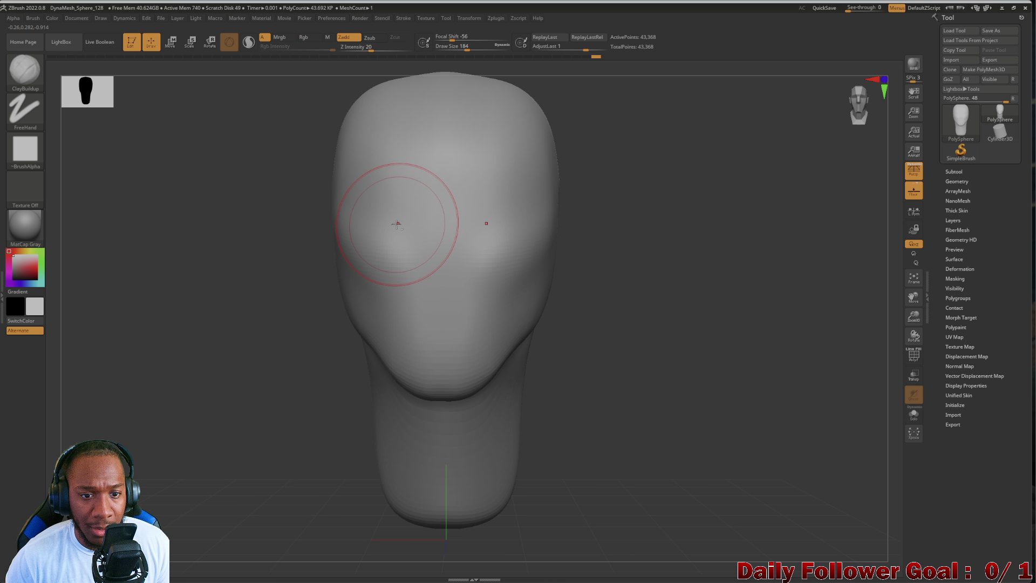
{"action": "mouse_move", "coordinate": [254, 283]}
{"action": "left_mouse_down"}
{"action": "mouse_move", "coordinate": [224, 277]}
{"action": "mouse_move", "coordinate": [252, 288]}
{"action": "left_mouse_up"}
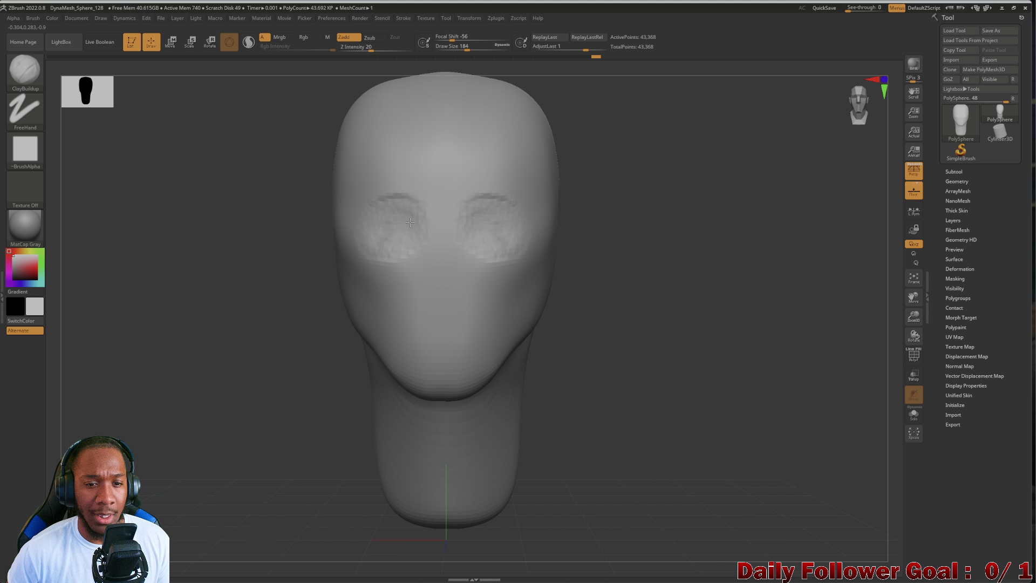
Carve both eye sockets symmetrically, inspect them from several angles, and return to front view.
{"action": "left_click_drag", "start_coordinate": [409, 232], "coordinate": [407, 221]}
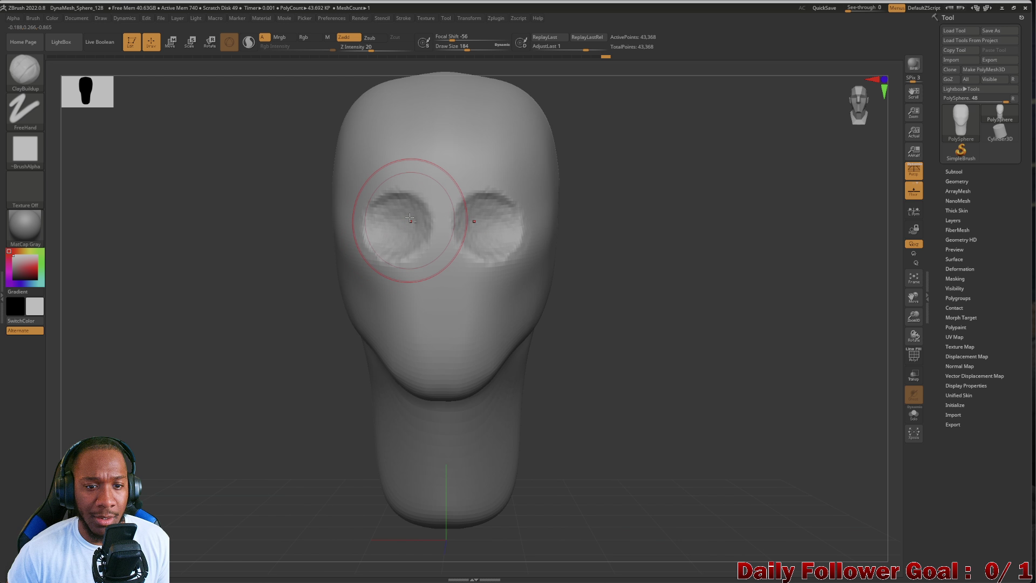
{"action": "mouse_move", "coordinate": [220, 280]}
{"action": "left_mouse_down"}
{"action": "mouse_move", "coordinate": [195, 275]}
{"action": "mouse_move", "coordinate": [226, 286]}
{"action": "mouse_move", "coordinate": [259, 275]}
{"action": "left_mouse_up"}
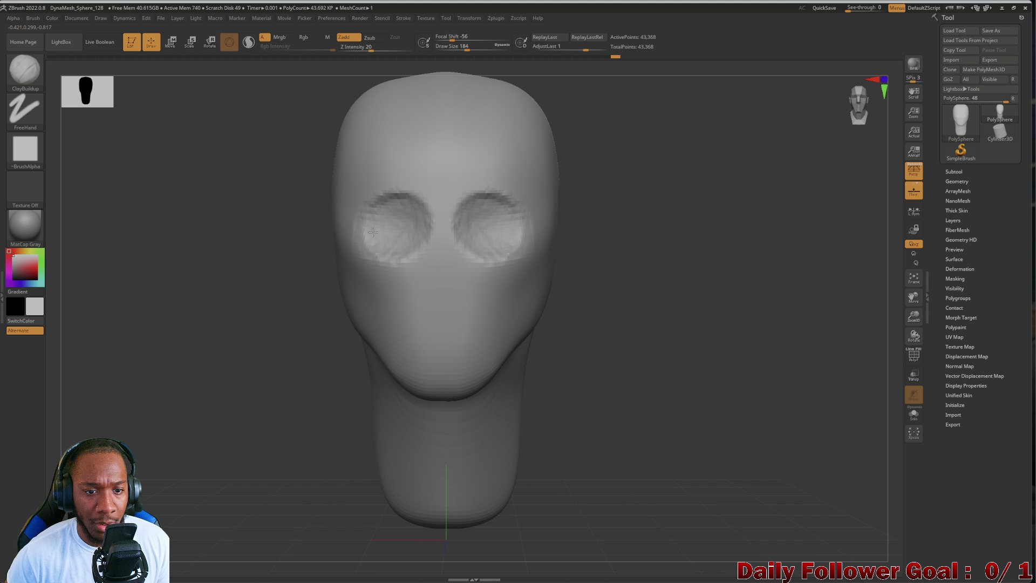
{"action": "mouse_move", "coordinate": [373, 232]}
{"action": "left_mouse_down"}
{"action": "mouse_move", "coordinate": [388, 212]}
{"action": "mouse_move", "coordinate": [382, 203]}
{"action": "mouse_move", "coordinate": [402, 229]}
{"action": "left_mouse_up"}
{"action": "mouse_move", "coordinate": [252, 256]}
{"action": "left_mouse_down"}
{"action": "mouse_move", "coordinate": [204, 266]}
{"action": "mouse_move", "coordinate": [242, 270]}
{"action": "mouse_move", "coordinate": [169, 286]}
{"action": "mouse_move", "coordinate": [223, 317]}
{"action": "left_mouse_up"}
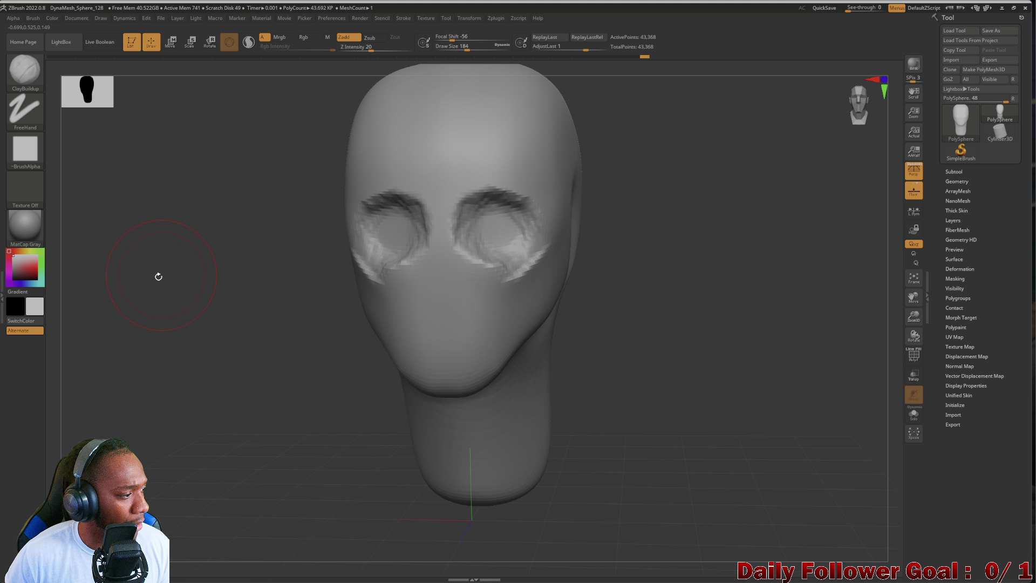
{"action": "left_click_drag", "start_coordinate": [158, 276], "coordinate": [150, 313]}
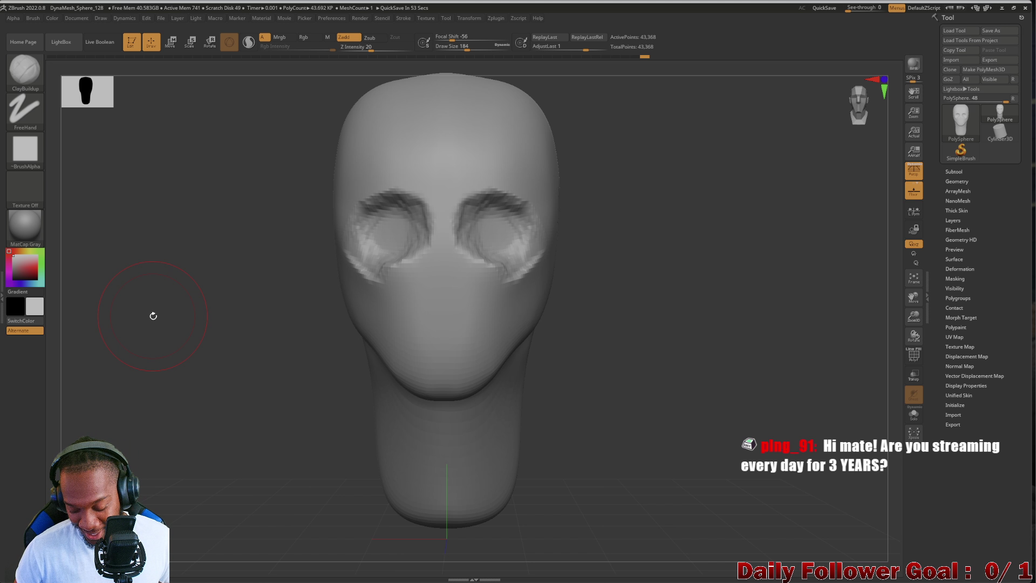
{"action": "mouse_move", "coordinate": [300, 277]}
{"action": "left_mouse_down"}
{"action": "mouse_move", "coordinate": [197, 296]}
{"action": "mouse_move", "coordinate": [190, 308]}
{"action": "mouse_move", "coordinate": [202, 328]}
{"action": "left_mouse_up"}
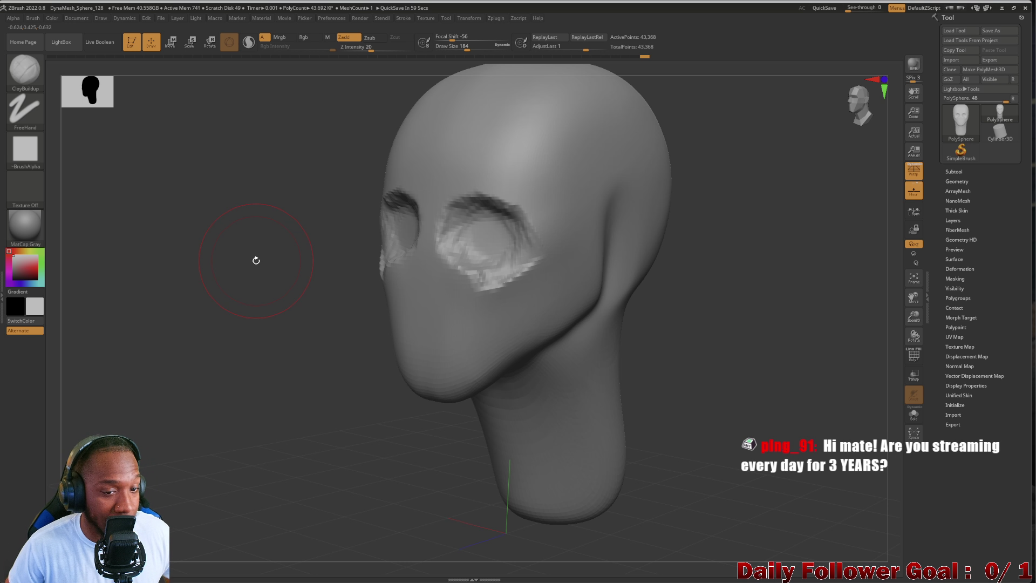
{"action": "mouse_move", "coordinate": [313, 266]}
{"action": "left_mouse_down"}
{"action": "mouse_move", "coordinate": [227, 299]}
{"action": "mouse_move", "coordinate": [215, 324]}
{"action": "mouse_move", "coordinate": [207, 319]}
{"action": "mouse_move", "coordinate": [233, 296]}
{"action": "mouse_move", "coordinate": [231, 327]}
{"action": "mouse_move", "coordinate": [245, 282]}
{"action": "mouse_move", "coordinate": [250, 296]}
{"action": "mouse_move", "coordinate": [335, 341]}
{"action": "left_mouse_up"}
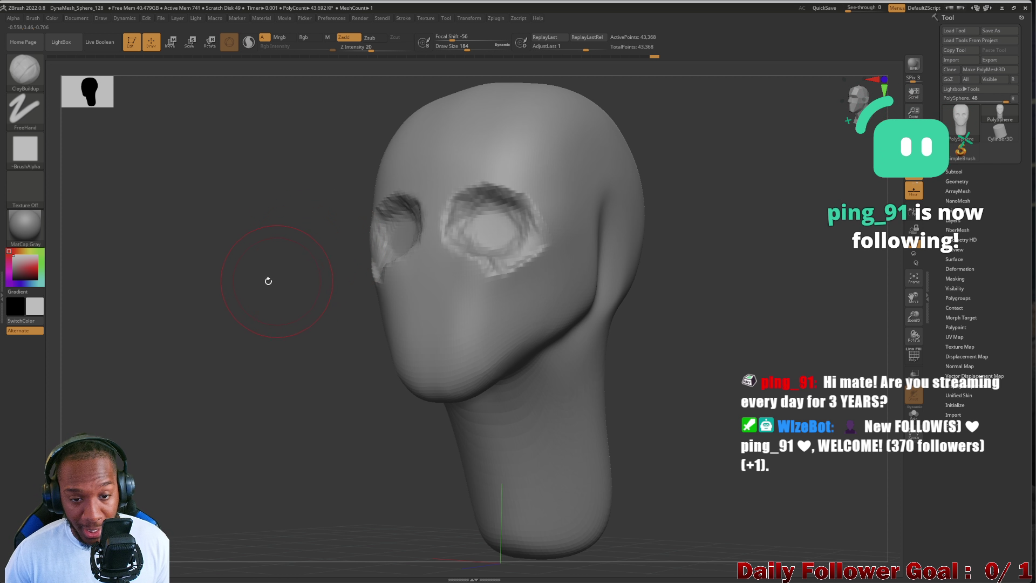
{"action": "left_click_drag", "start_coordinate": [269, 282], "coordinate": [212, 309], "text": "shift"}
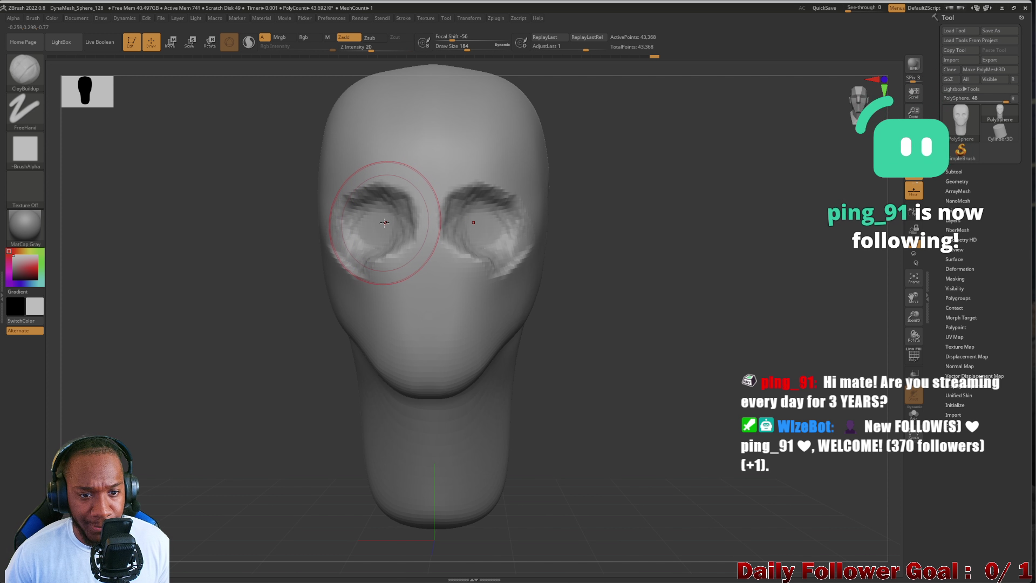
Smooth the jagged eye-socket edges, then build clay around the mouth and upper lip.
{"action": "key", "text": "ctrl"}
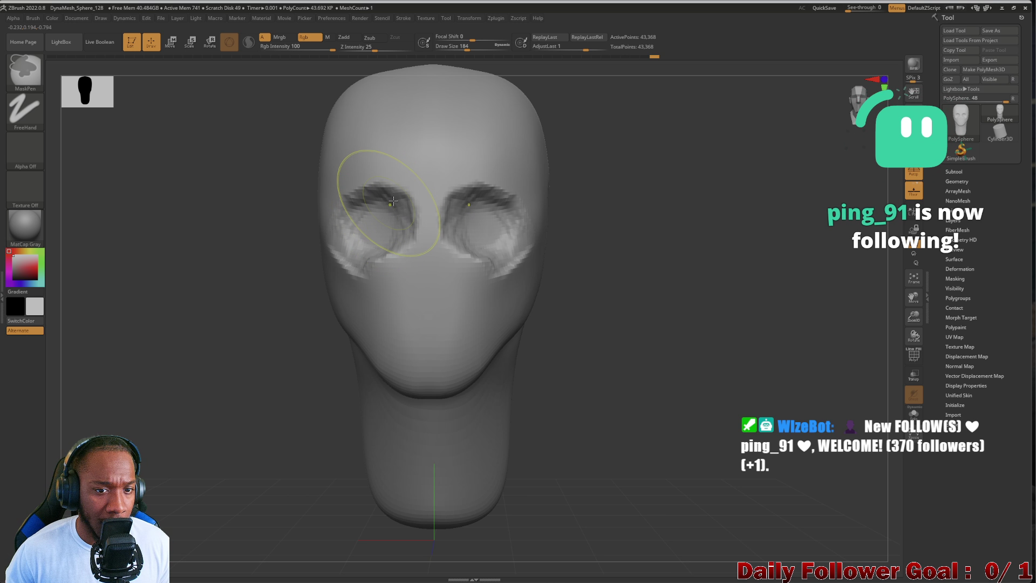
{"action": "key", "text": "shift"}
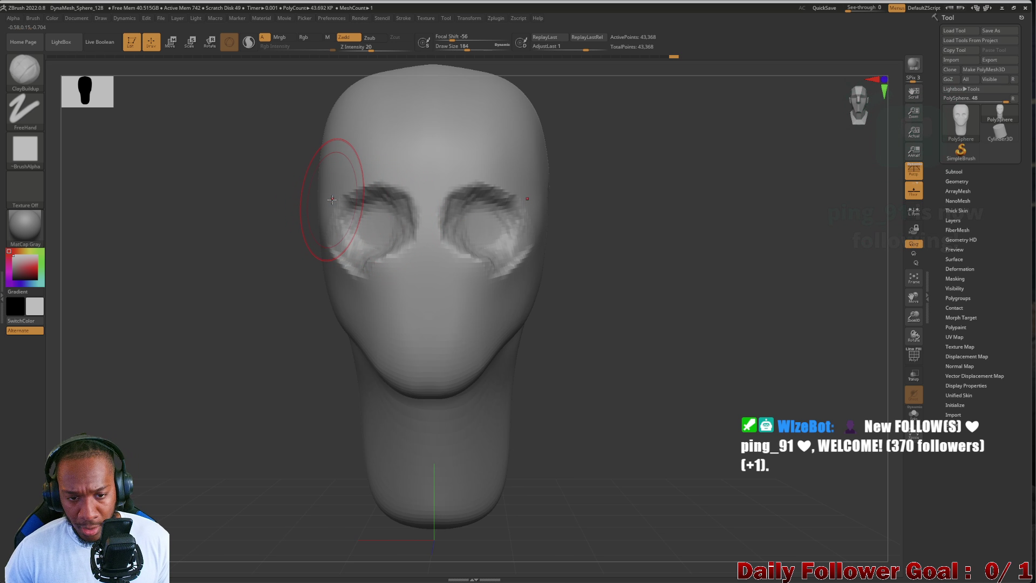
{"action": "mouse_move", "coordinate": [341, 223]}
{"action": "left_mouse_down", "text": "shift"}
{"action": "mouse_move", "coordinate": [390, 227]}
{"action": "mouse_move", "coordinate": [368, 242]}
{"action": "left_mouse_up", "text": "shift"}
{"action": "mouse_move", "coordinate": [260, 270]}
{"action": "left_mouse_down"}
{"action": "mouse_move", "coordinate": [219, 270]}
{"action": "mouse_move", "coordinate": [257, 273]}
{"action": "mouse_move", "coordinate": [208, 259]}
{"action": "mouse_move", "coordinate": [236, 278]}
{"action": "left_mouse_up"}
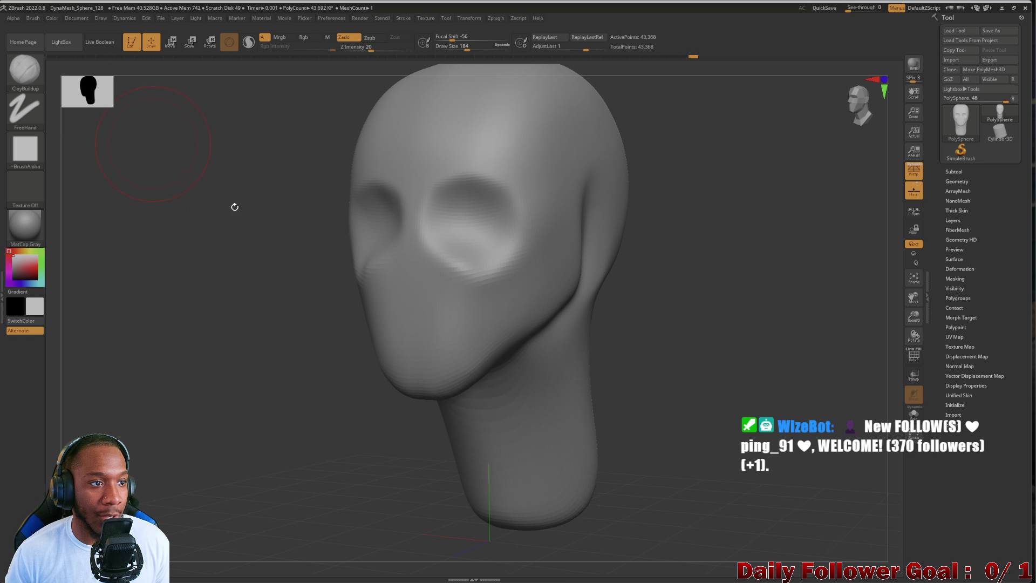
{"action": "mouse_move", "coordinate": [414, 318]}
{"action": "left_mouse_down"}
{"action": "mouse_move", "coordinate": [393, 313]}
{"action": "mouse_move", "coordinate": [394, 300]}
{"action": "mouse_move", "coordinate": [410, 324]}
{"action": "mouse_move", "coordinate": [399, 351]}
{"action": "mouse_move", "coordinate": [407, 328]}
{"action": "left_mouse_up"}
{"action": "left_click_drag", "start_coordinate": [209, 346], "coordinate": [270, 340]}
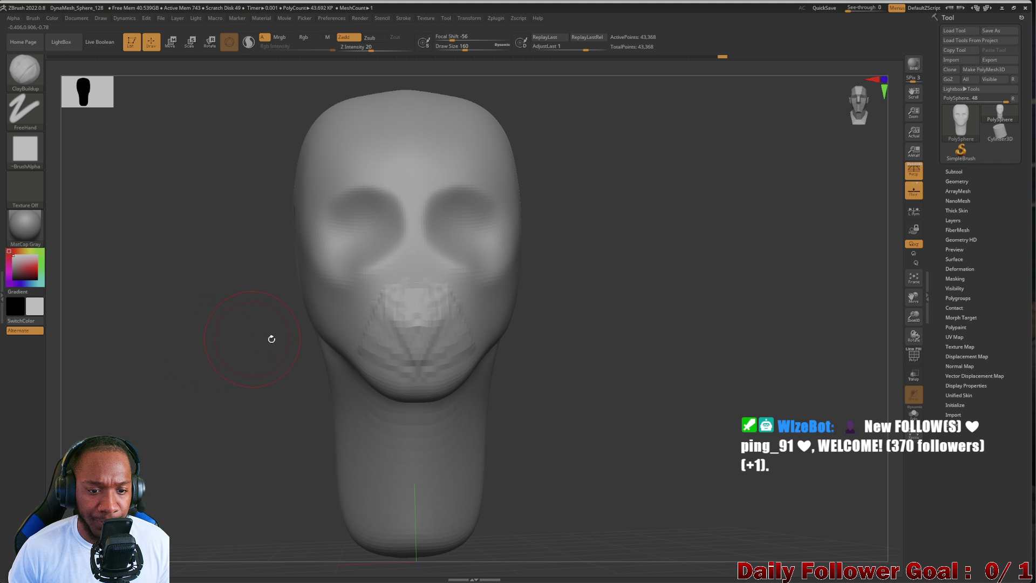
Add ClayBuildup bands over the mouth, its left side and the lower mouth.
{"action": "mouse_move", "coordinate": [463, 326]}
{"action": "left_mouse_down"}
{"action": "mouse_move", "coordinate": [448, 302]}
{"action": "mouse_move", "coordinate": [439, 308]}
{"action": "left_mouse_up"}
{"action": "mouse_move", "coordinate": [370, 327]}
{"action": "left_mouse_down"}
{"action": "mouse_move", "coordinate": [378, 310]}
{"action": "mouse_move", "coordinate": [388, 324]}
{"action": "mouse_move", "coordinate": [357, 316]}
{"action": "left_mouse_up"}
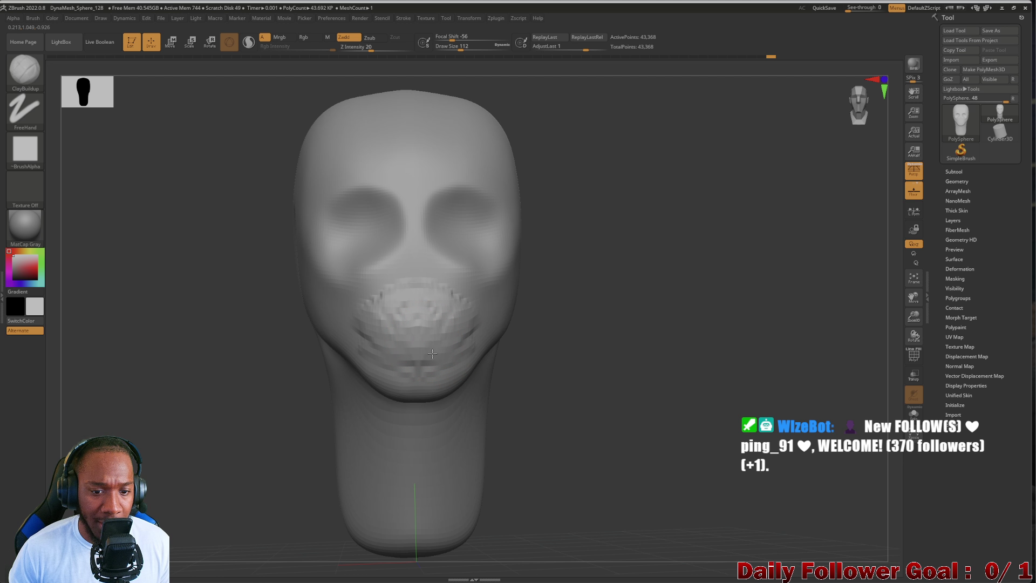
{"action": "mouse_move", "coordinate": [248, 336]}
{"action": "left_mouse_down"}
{"action": "mouse_move", "coordinate": [201, 337]}
{"action": "mouse_move", "coordinate": [240, 337]}
{"action": "mouse_move", "coordinate": [398, 277]}
{"action": "left_mouse_up"}
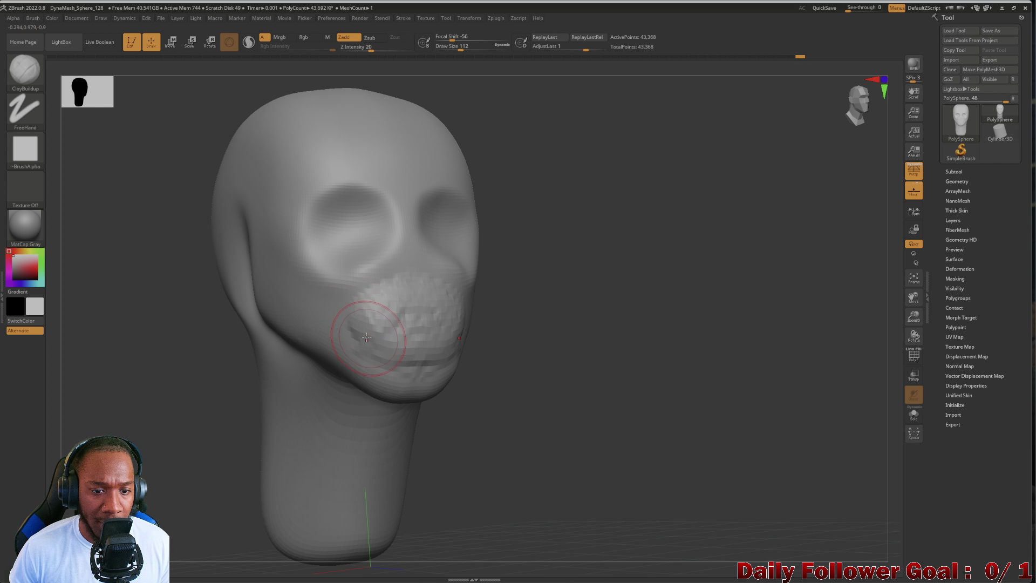
{"action": "mouse_move", "coordinate": [367, 337]}
{"action": "left_mouse_down"}
{"action": "mouse_move", "coordinate": [456, 361]}
{"action": "mouse_move", "coordinate": [456, 345]}
{"action": "mouse_move", "coordinate": [378, 345]}
{"action": "left_mouse_up"}
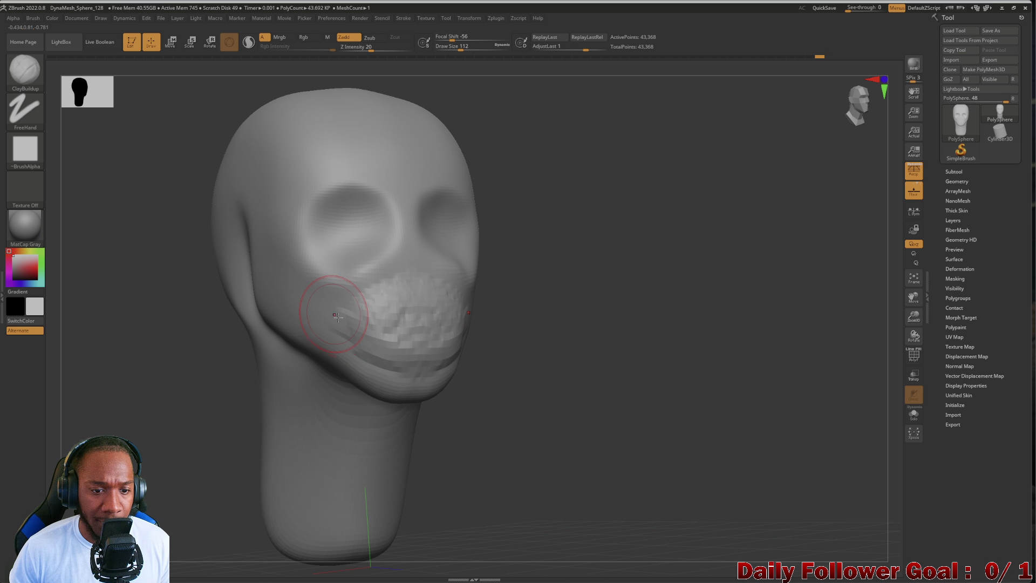
{"action": "left_click_drag", "start_coordinate": [279, 345], "coordinate": [213, 340], "text": "shift"}
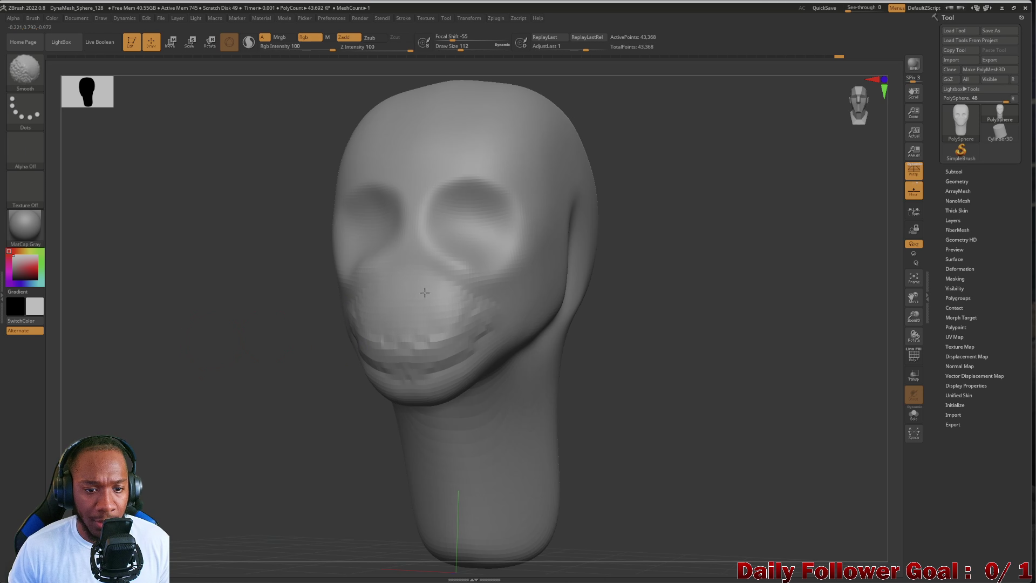
Smooth the blocky mouth clay into a soft, rounded muzzle.
{"action": "left_click_drag", "start_coordinate": [420, 330], "coordinate": [428, 362], "text": "shift"}
{"action": "mouse_move", "coordinate": [215, 317]}
{"action": "left_mouse_down"}
{"action": "mouse_move", "coordinate": [115, 364]}
{"action": "mouse_move", "coordinate": [378, 313]}
{"action": "mouse_move", "coordinate": [255, 300]}
{"action": "mouse_move", "coordinate": [357, 348]}
{"action": "left_mouse_up"}
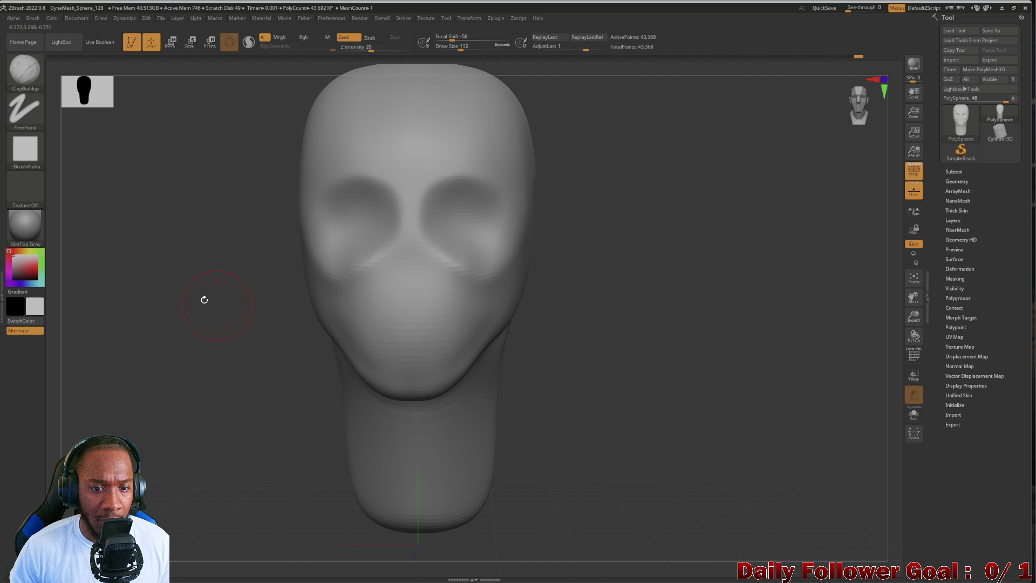
{"action": "mouse_move", "coordinate": [203, 296]}
{"action": "left_mouse_down"}
{"action": "mouse_move", "coordinate": [177, 305]}
{"action": "mouse_move", "coordinate": [173, 294]}
{"action": "mouse_move", "coordinate": [200, 319]}
{"action": "mouse_move", "coordinate": [186, 285]}
{"action": "left_mouse_up"}
{"action": "key", "text": "b"}
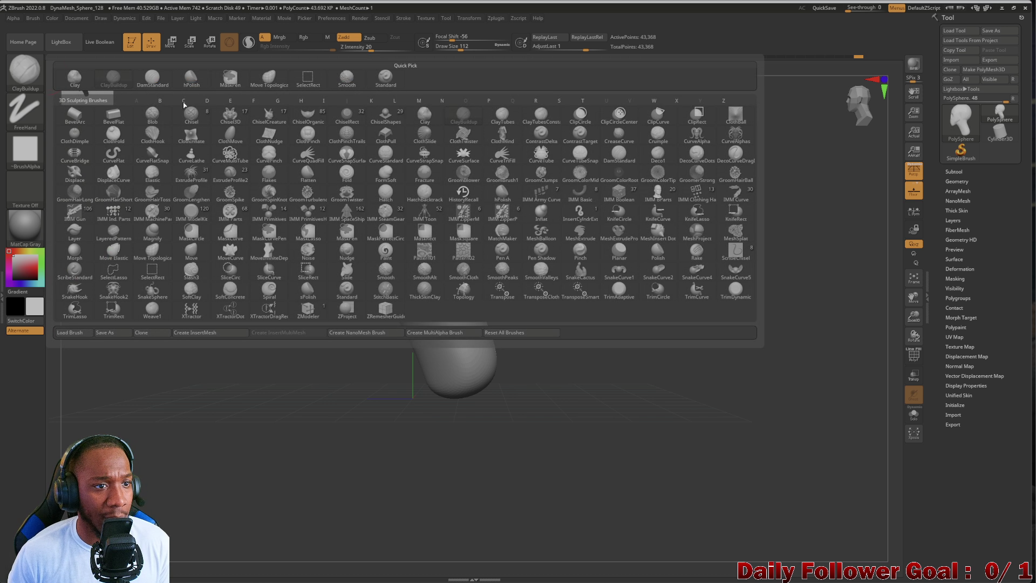
{"action": "key", "text": "m"}
{"action": "key", "text": "t"}
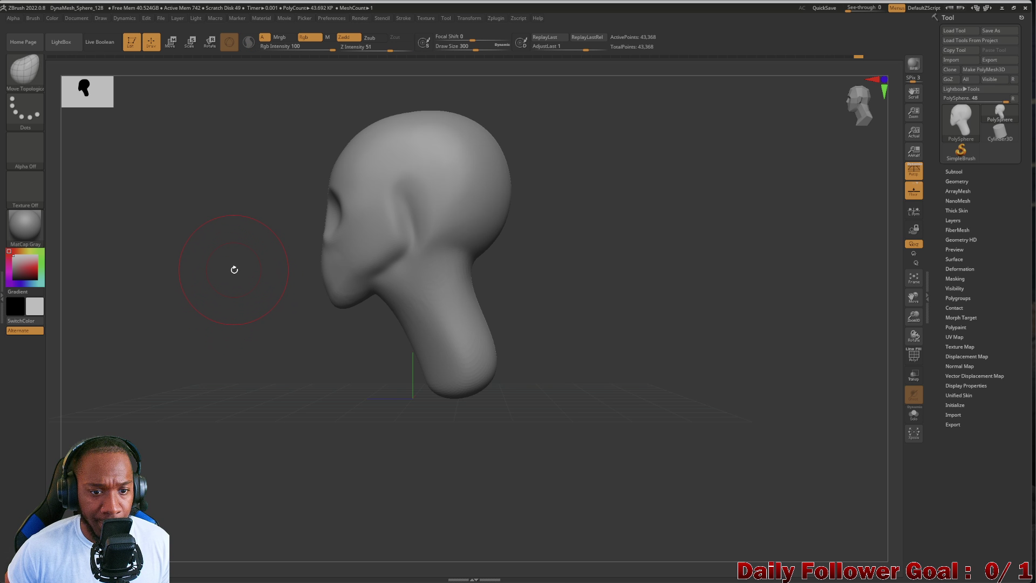
{"action": "mouse_move", "coordinate": [232, 268]}
{"action": "left_mouse_down"}
{"action": "mouse_move", "coordinate": [217, 361]}
{"action": "mouse_move", "coordinate": [369, 334]}
{"action": "mouse_move", "coordinate": [437, 227]}
{"action": "mouse_move", "coordinate": [377, 281]}
{"action": "mouse_move", "coordinate": [361, 265]}
{"action": "left_mouse_up"}
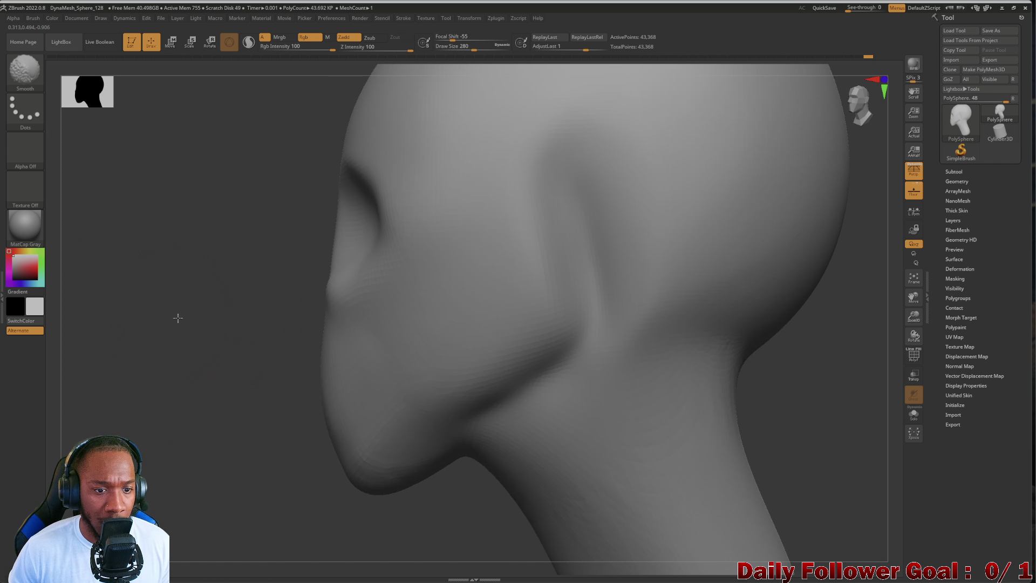
{"action": "key", "text": "f"}
{"action": "mouse_move", "coordinate": [184, 323]}
{"action": "left_mouse_down"}
{"action": "mouse_move", "coordinate": [245, 347]}
{"action": "mouse_move", "coordinate": [196, 338]}
{"action": "left_mouse_up"}
{"action": "left_click", "coordinate": [43, 71]}
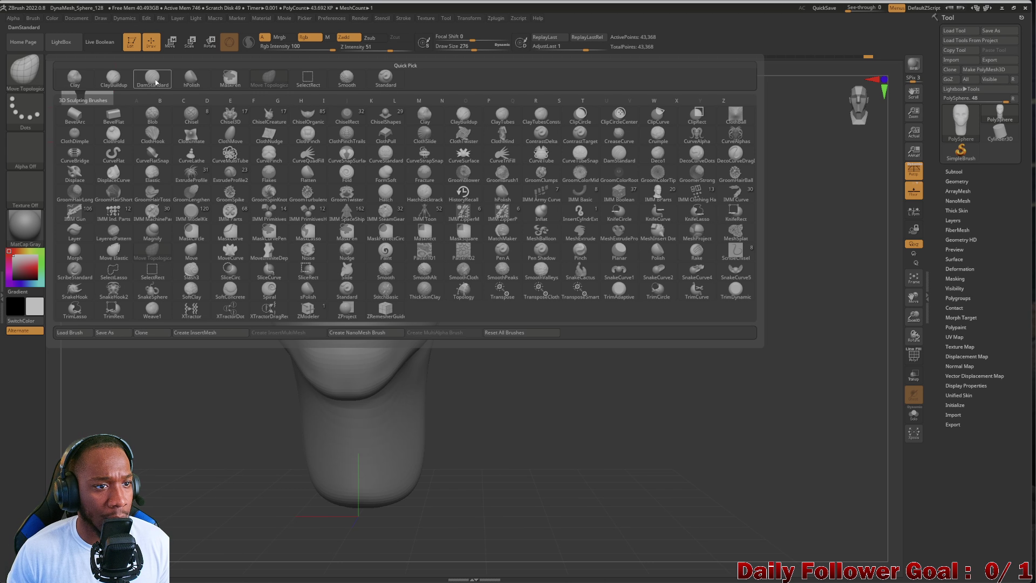
{"action": "left_click", "coordinate": [117, 78]}
{"action": "key", "text": "bracketleft"}
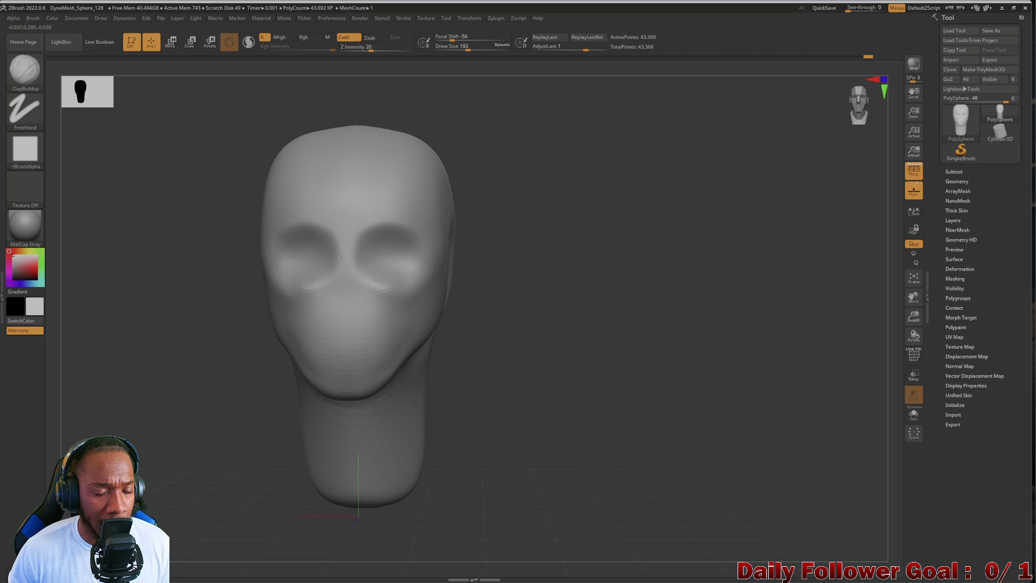
Adjust the brush size and build a raised nose-bridge ridge down the face centre.
{"action": "key", "text": "bracketleft"}
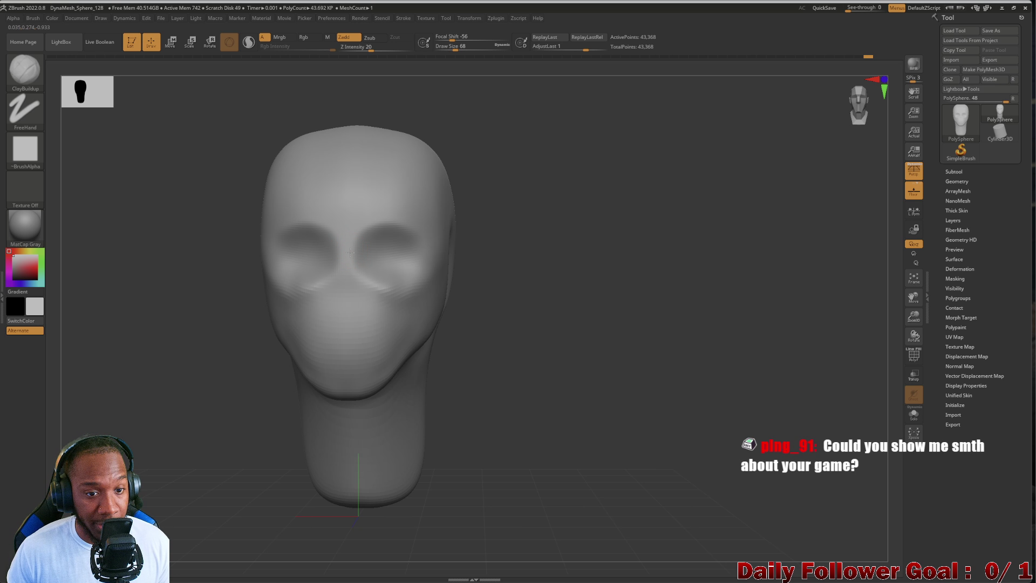
{"action": "key", "text": "bracketright"}
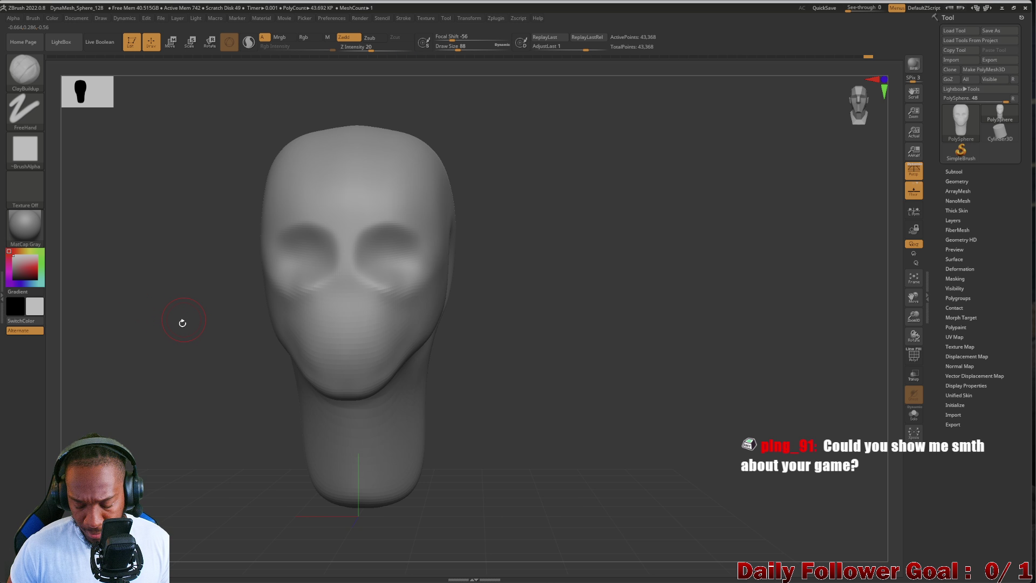
{"action": "left_click_drag", "start_coordinate": [181, 322], "coordinate": [215, 326], "text": "alt"}
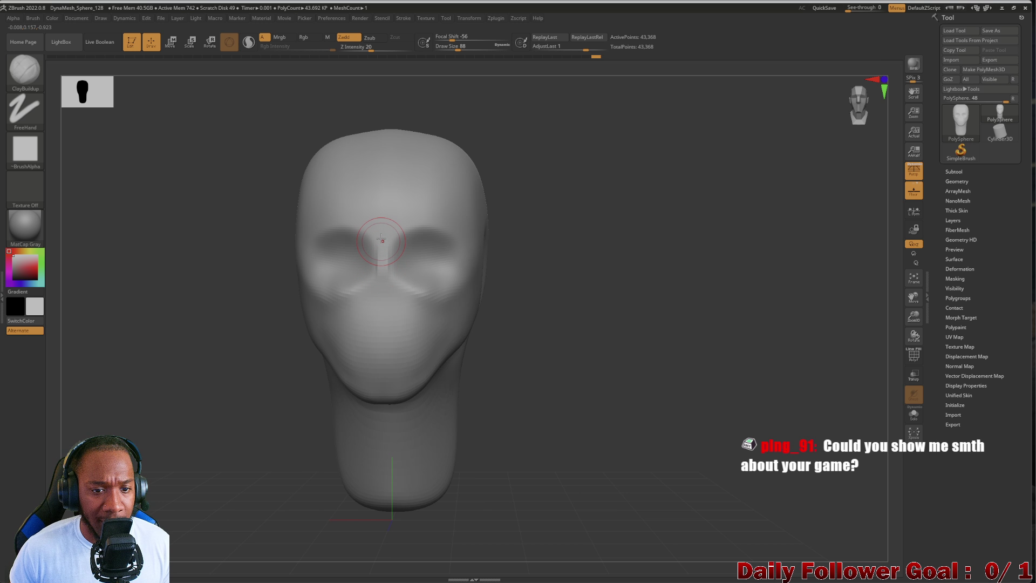
{"action": "left_click_drag", "start_coordinate": [377, 240], "coordinate": [383, 289]}
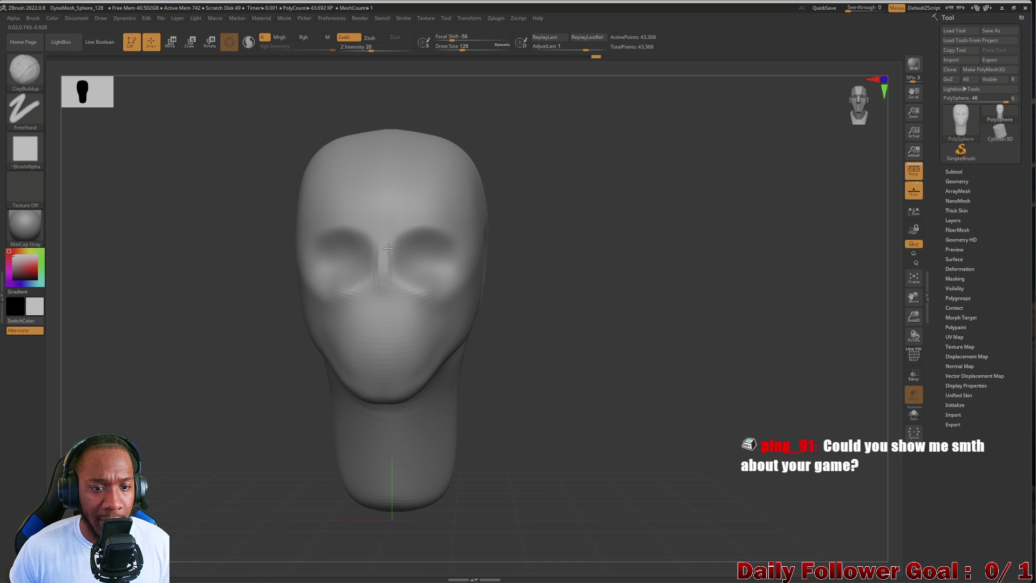
{"action": "left_click_drag", "start_coordinate": [388, 252], "coordinate": [386, 273]}
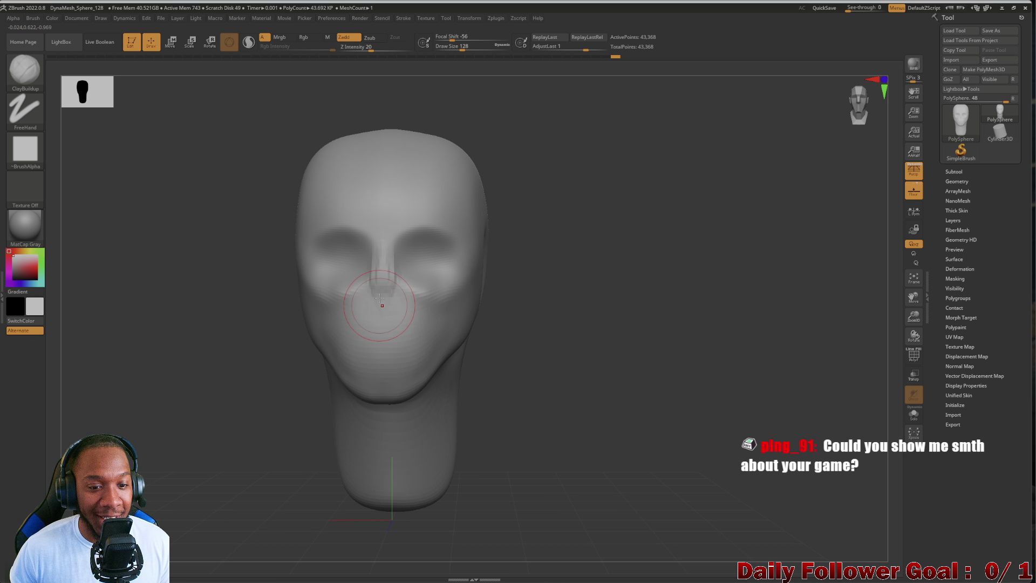
Inspect the nose bridge from the side, then search the computer for an app to launch.
{"action": "mouse_move", "coordinate": [245, 335]}
{"action": "left_mouse_down"}
{"action": "mouse_move", "coordinate": [178, 335]}
{"action": "mouse_move", "coordinate": [325, 298]}
{"action": "left_mouse_up"}
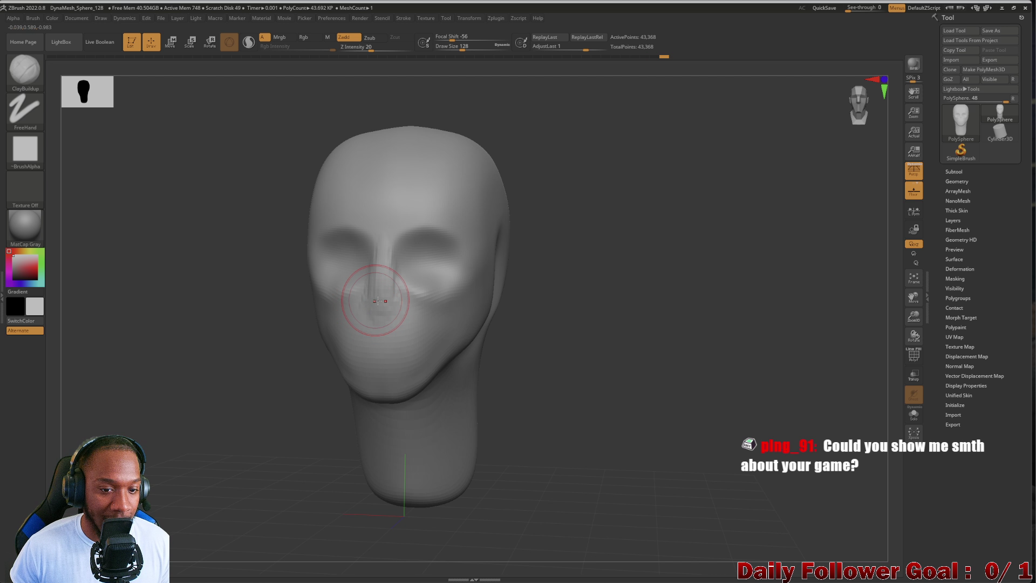
{"action": "left_click_drag", "start_coordinate": [294, 324], "coordinate": [214, 330]}
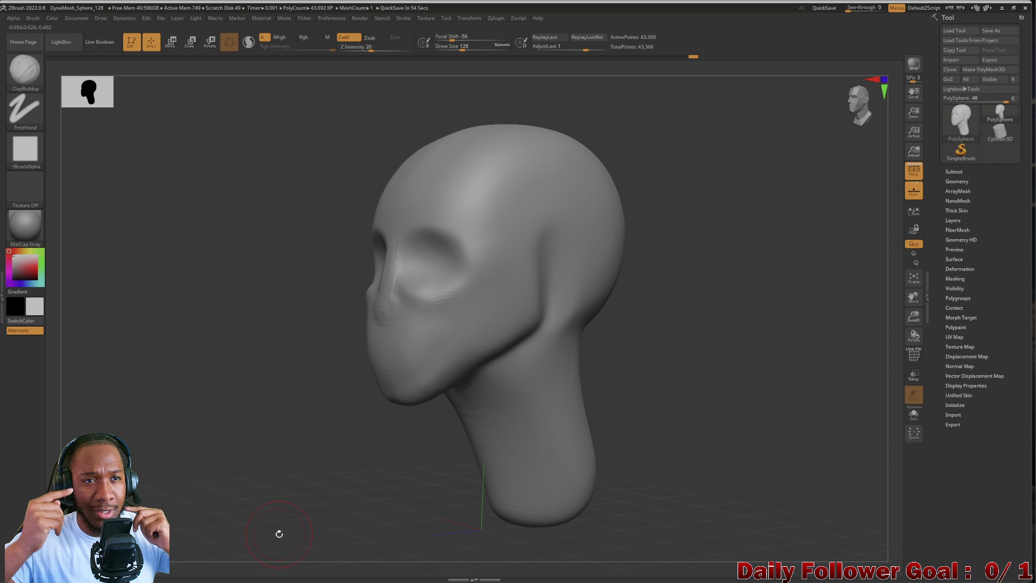
{"action": "mouse_move", "coordinate": [281, 401]}
{"action": "left_mouse_down"}
{"action": "mouse_move", "coordinate": [204, 352]}
{"action": "mouse_move", "coordinate": [378, 314]}
{"action": "mouse_move", "coordinate": [392, 300]}
{"action": "mouse_move", "coordinate": [285, 312]}
{"action": "mouse_move", "coordinate": [259, 335]}
{"action": "mouse_move", "coordinate": [232, 340]}
{"action": "mouse_move", "coordinate": [398, 307]}
{"action": "mouse_move", "coordinate": [383, 286]}
{"action": "mouse_move", "coordinate": [377, 318]}
{"action": "mouse_move", "coordinate": [356, 302]}
{"action": "mouse_move", "coordinate": [381, 197]}
{"action": "mouse_move", "coordinate": [366, 292]}
{"action": "left_mouse_up"}
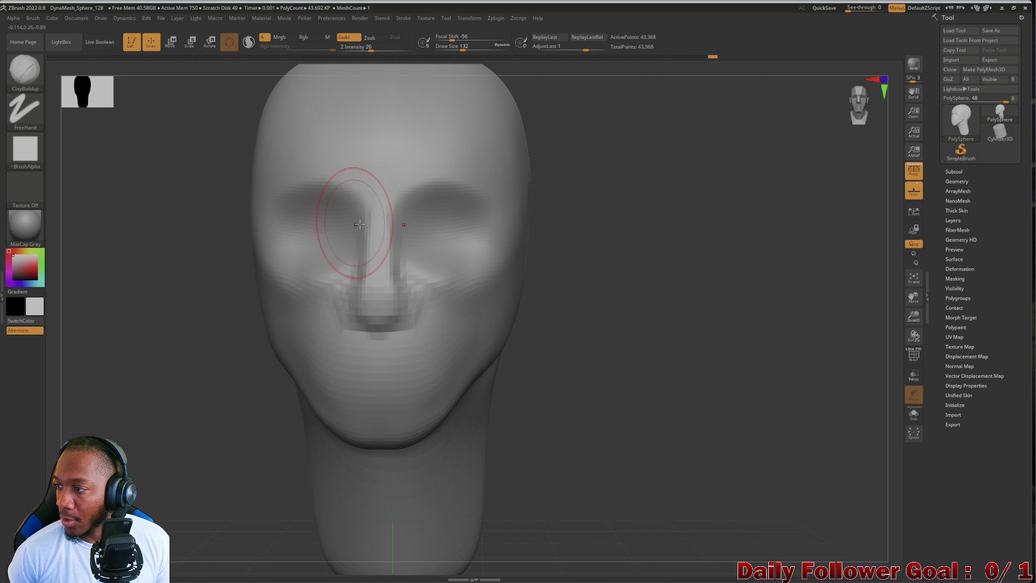
{"action": "left_click_drag", "start_coordinate": [161, 276], "coordinate": [131, 289]}
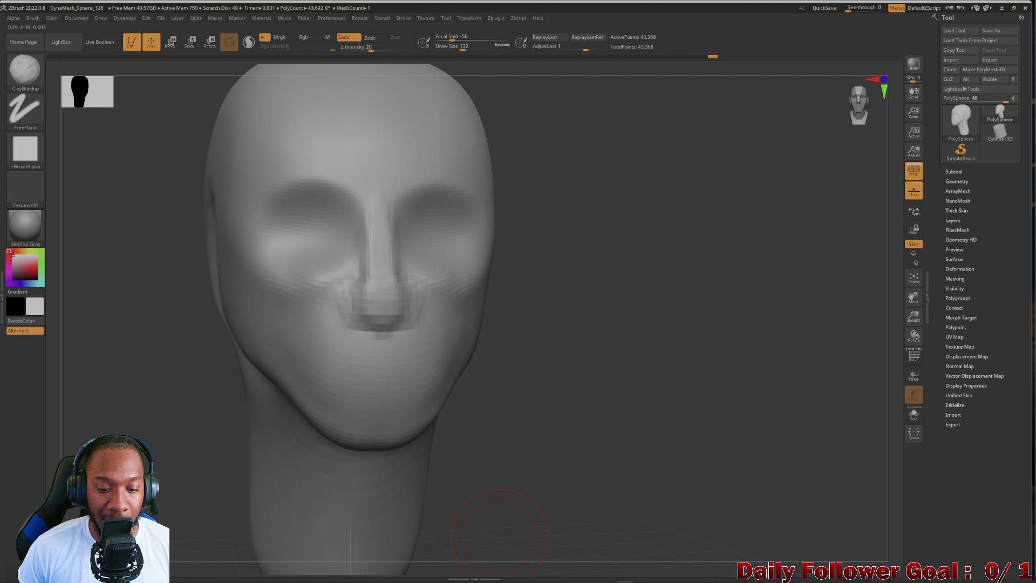
{"action": "mouse_move", "coordinate": [324, 578]}
{"action": "left_click", "coordinate": [410, 574]}
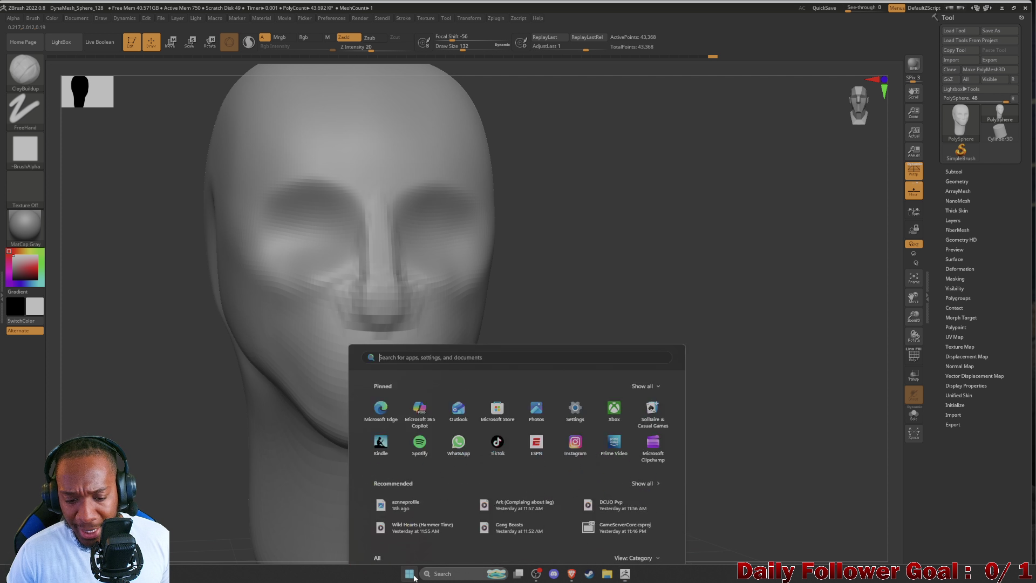
{"action": "type", "text": "UN"}
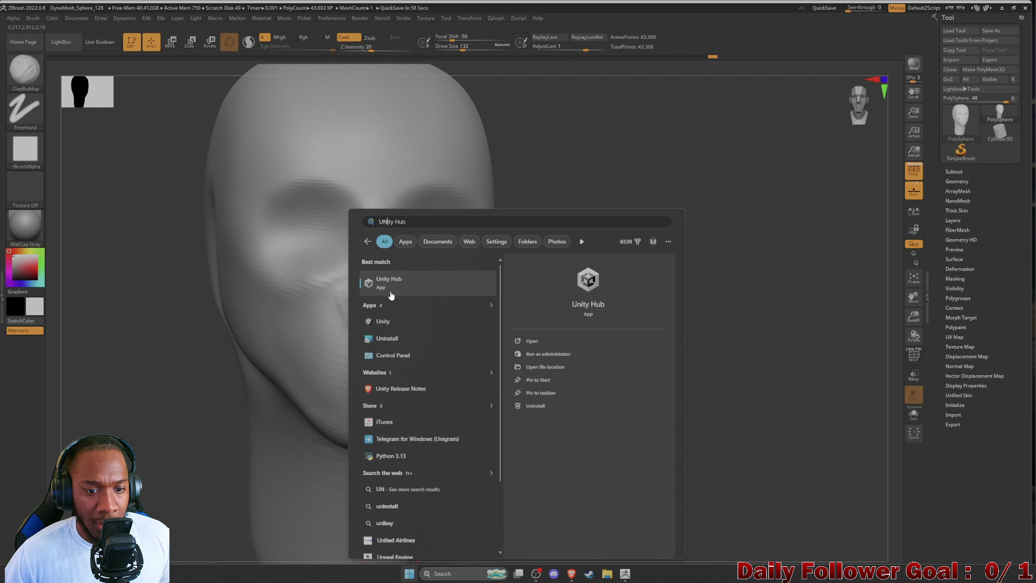
{"action": "left_click", "coordinate": [387, 285]}
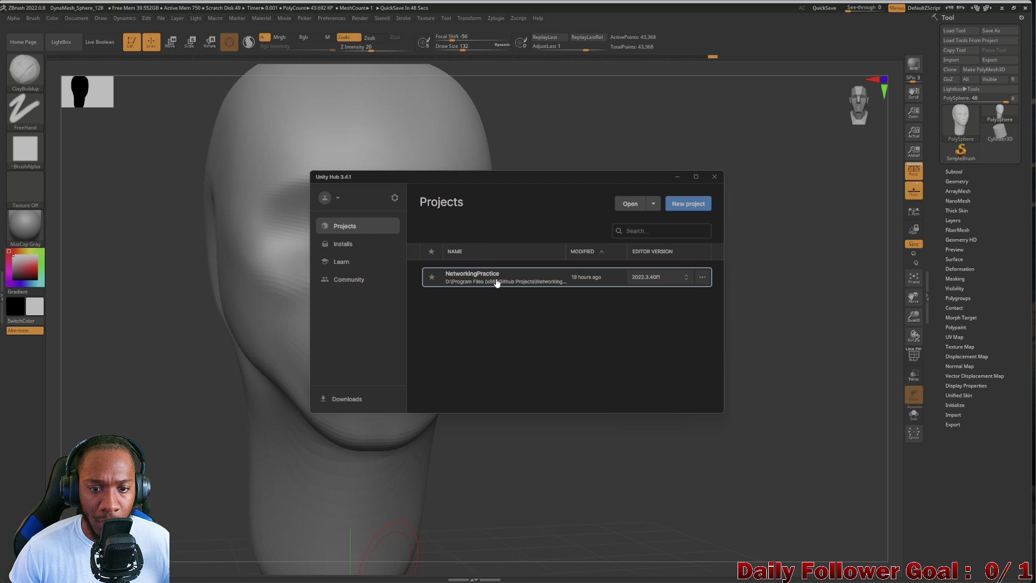
{"action": "left_click", "coordinate": [677, 177]}
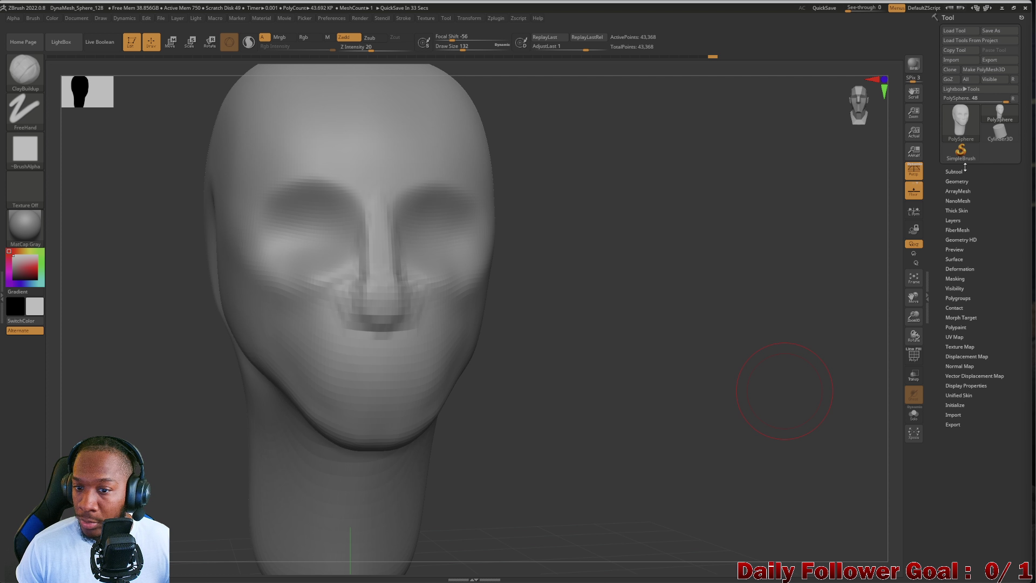
Reframe the head, resize the brush, and build up the nose tip.
{"action": "left_click_drag", "start_coordinate": [100, 380], "coordinate": [106, 391], "text": "alt"}
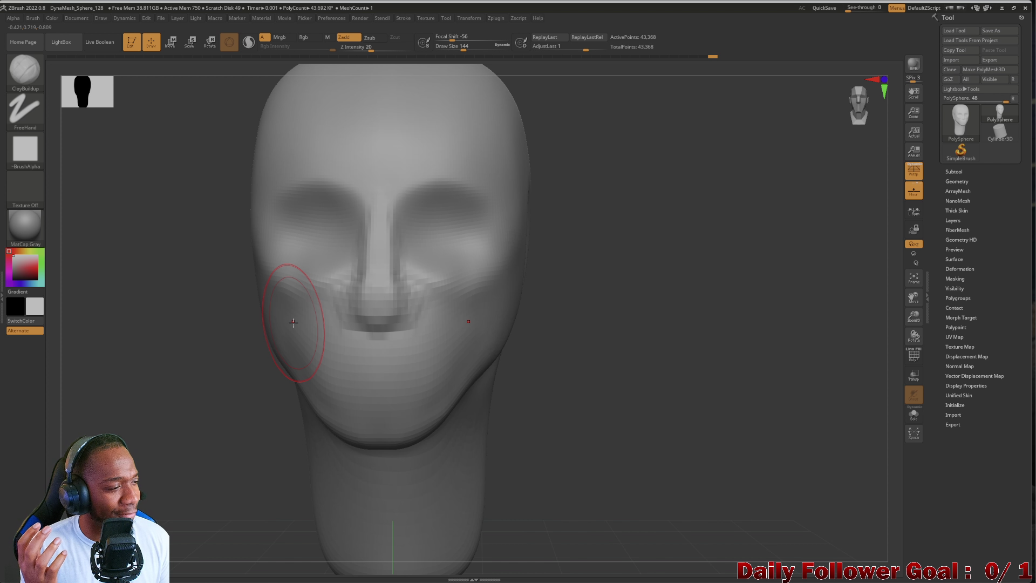
{"action": "mouse_move", "coordinate": [195, 345]}
{"action": "left_mouse_down", "text": "shift"}
{"action": "mouse_move", "coordinate": [164, 354]}
{"action": "mouse_move", "coordinate": [231, 308]}
{"action": "left_mouse_up", "text": "shift"}
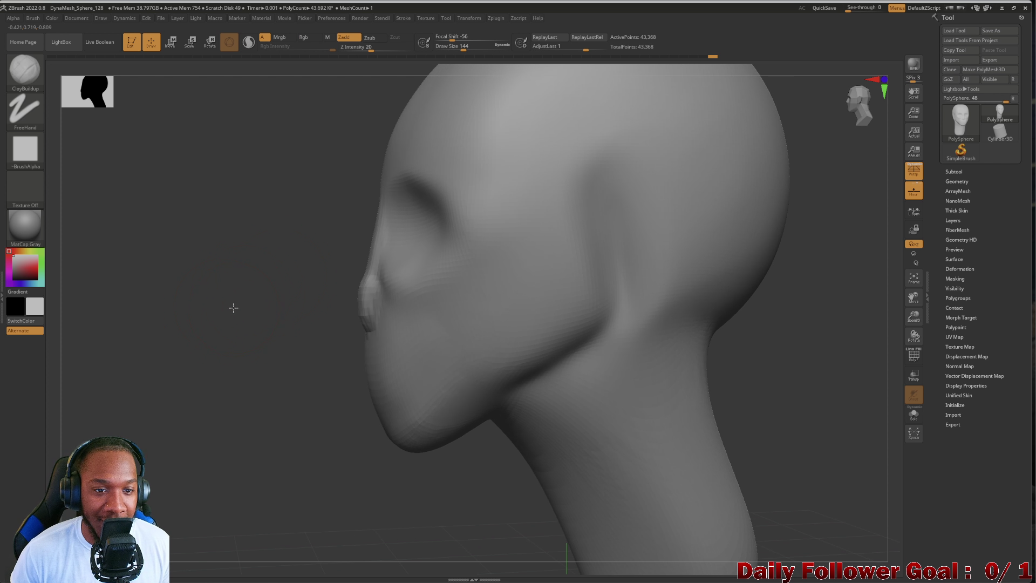
{"action": "left_click_drag", "start_coordinate": [351, 247], "coordinate": [291, 279]}
{"action": "key", "text": "bracketright"}
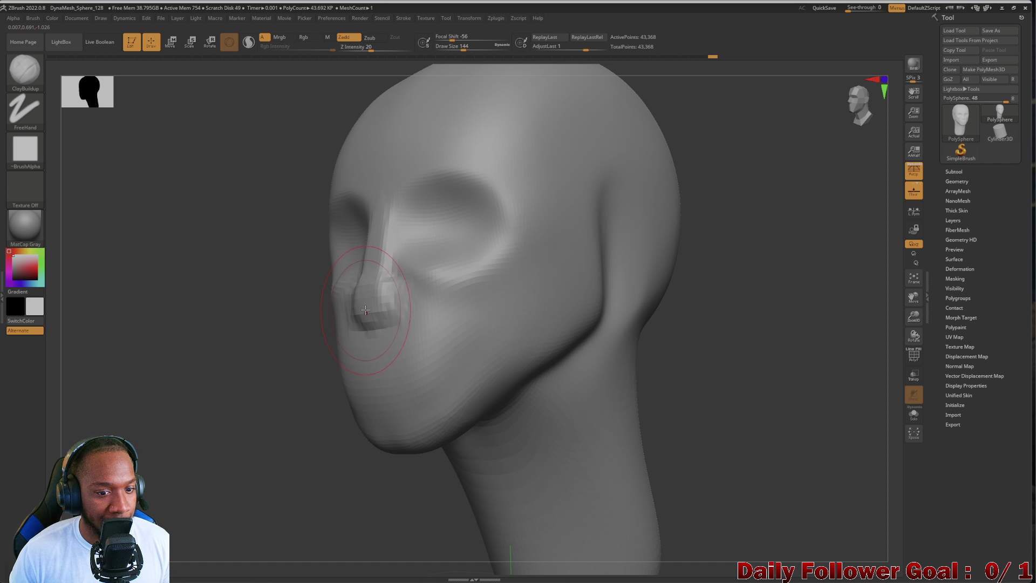
{"action": "key", "text": "bracketleft"}
{"action": "key", "text": "bracketleft"}
{"action": "key", "text": "bracketleft"}
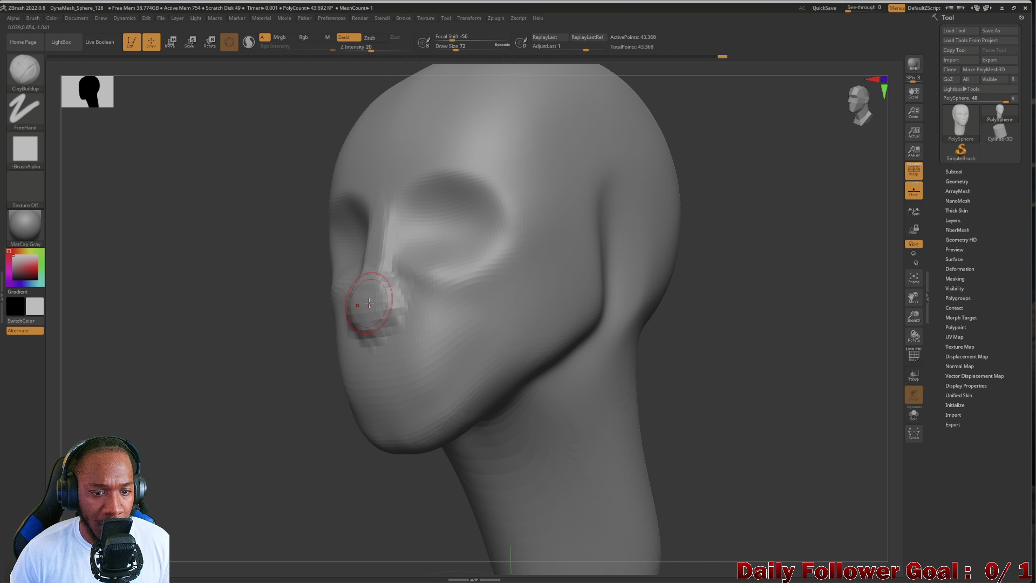
{"action": "key", "text": "bracketright"}
{"action": "key", "text": "bracketright"}
{"action": "mouse_move", "coordinate": [361, 308]}
{"action": "left_mouse_down"}
{"action": "mouse_move", "coordinate": [381, 294]}
{"action": "mouse_move", "coordinate": [358, 313]}
{"action": "mouse_move", "coordinate": [372, 302]}
{"action": "left_mouse_up"}
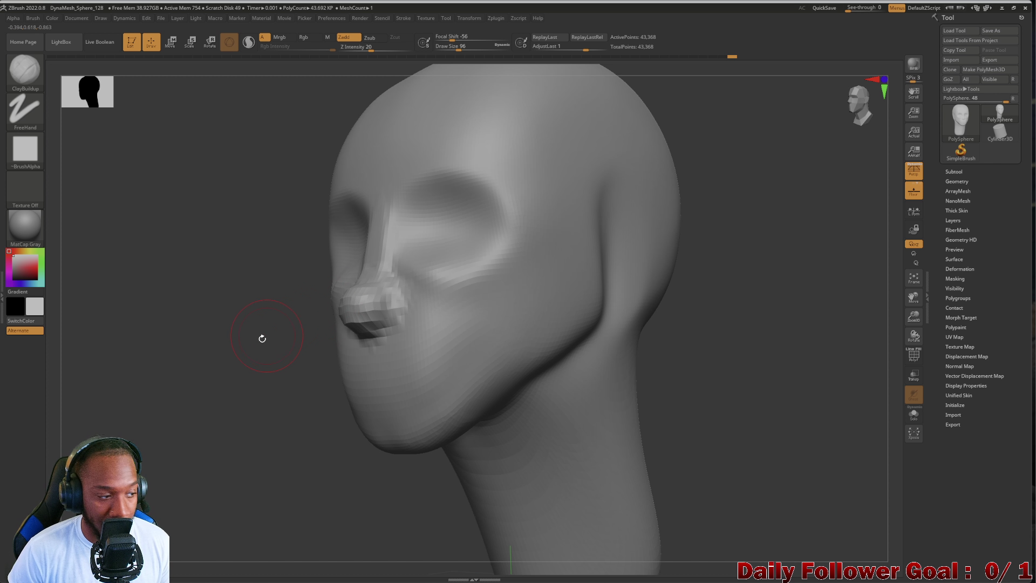
Reshape the nose tip and nostrils, checking from front and three-quarter views.
{"action": "left_click_drag", "start_coordinate": [152, 359], "coordinate": [155, 359]}
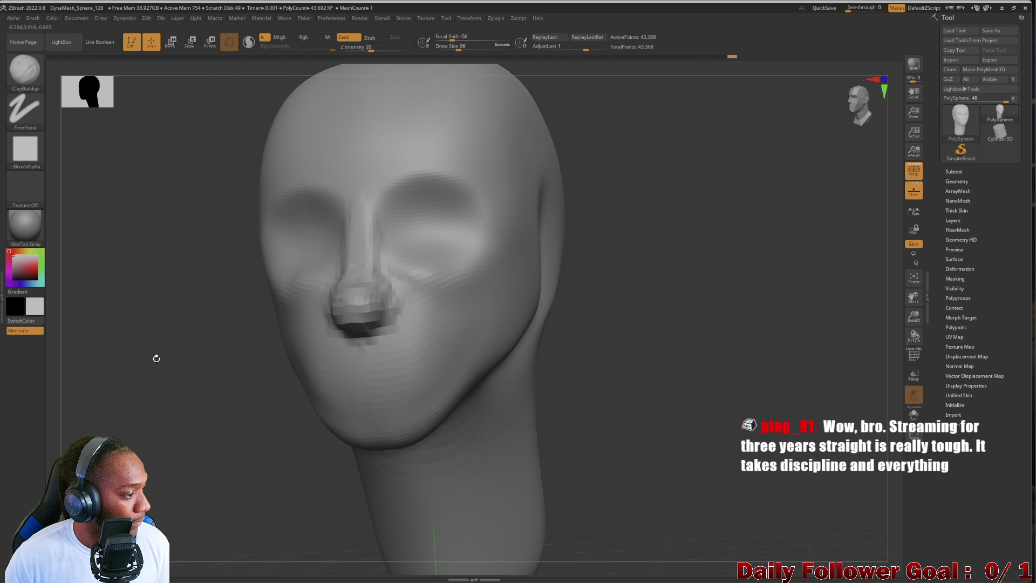
{"action": "left_click_drag", "start_coordinate": [115, 419], "coordinate": [115, 423], "text": "shift"}
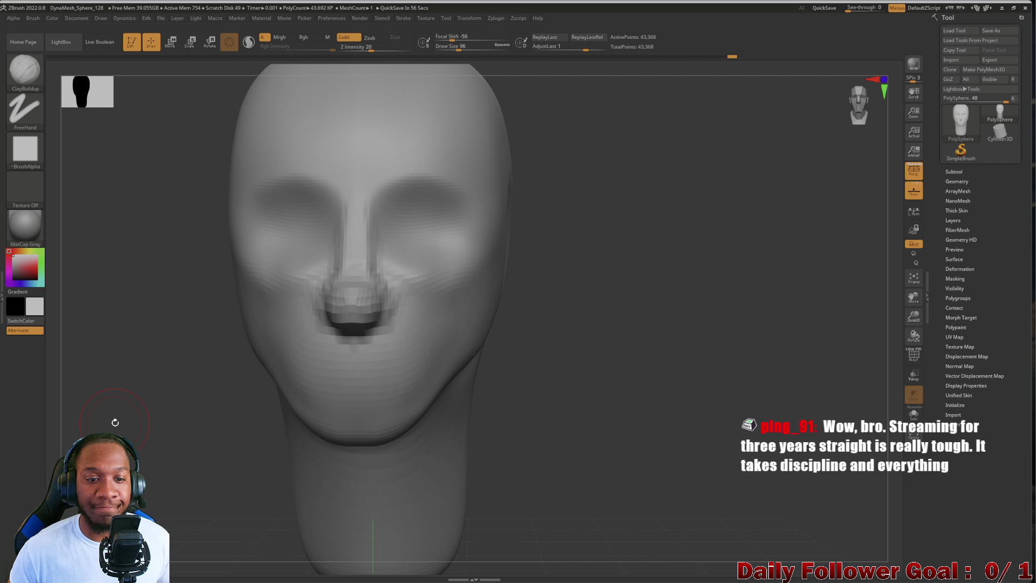
{"action": "left_click_drag", "start_coordinate": [102, 331], "coordinate": [143, 324]}
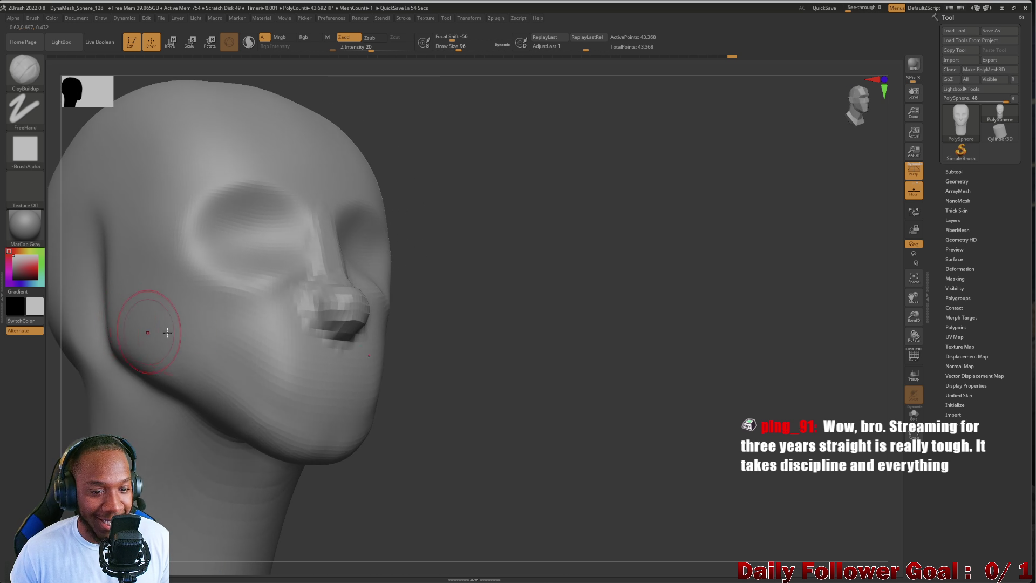
{"action": "mouse_move", "coordinate": [327, 315]}
{"action": "left_mouse_down"}
{"action": "mouse_move", "coordinate": [323, 300]}
{"action": "mouse_move", "coordinate": [311, 312]}
{"action": "left_mouse_up"}
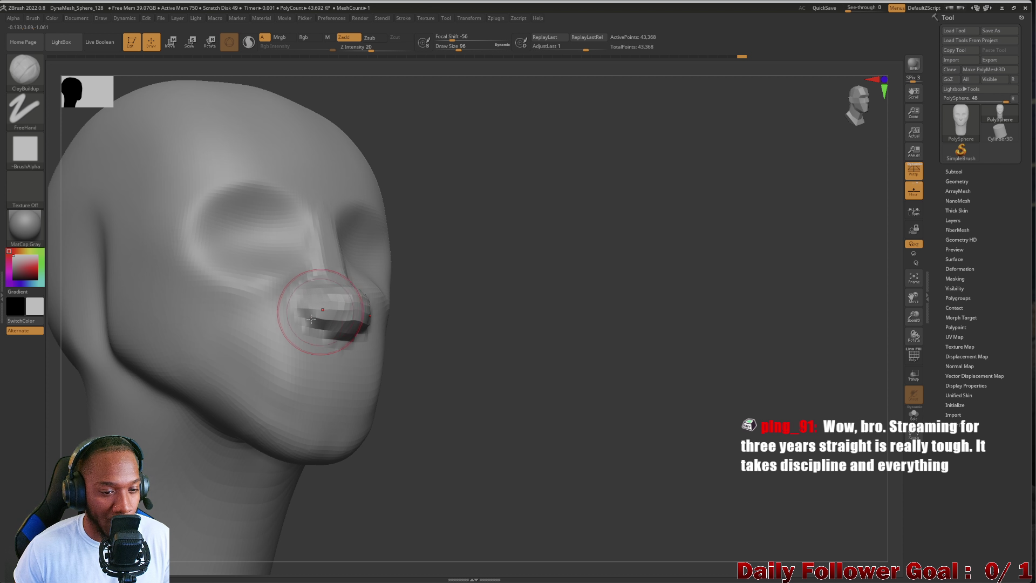
{"action": "left_click_drag", "start_coordinate": [81, 442], "coordinate": [166, 437]}
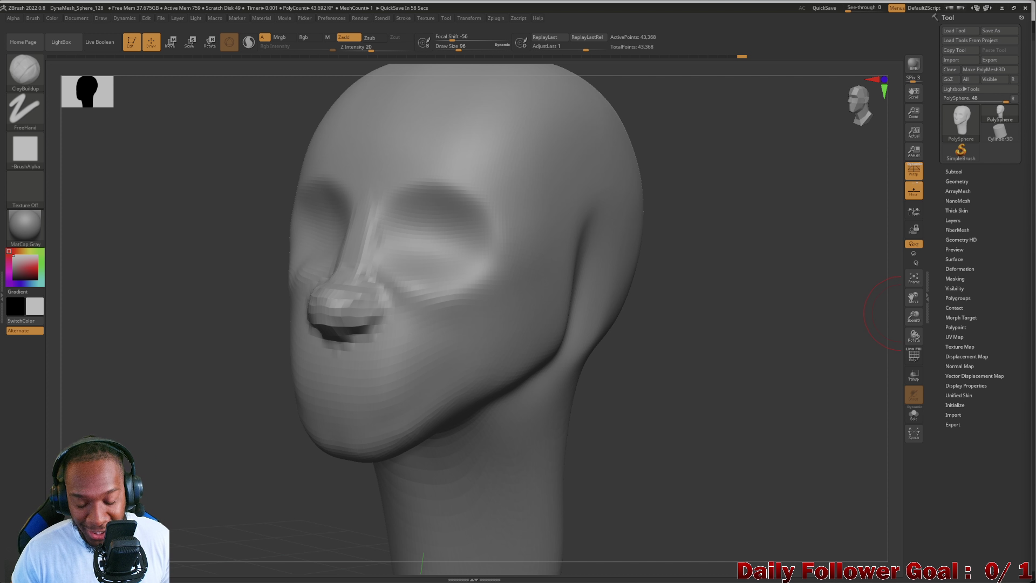
{"action": "mouse_move", "coordinate": [178, 319]}
{"action": "left_mouse_down"}
{"action": "mouse_move", "coordinate": [145, 312]}
{"action": "mouse_move", "coordinate": [86, 340]}
{"action": "mouse_move", "coordinate": [81, 354]}
{"action": "mouse_move", "coordinate": [162, 345]}
{"action": "mouse_move", "coordinate": [143, 331]}
{"action": "mouse_move", "coordinate": [157, 335]}
{"action": "left_mouse_up"}
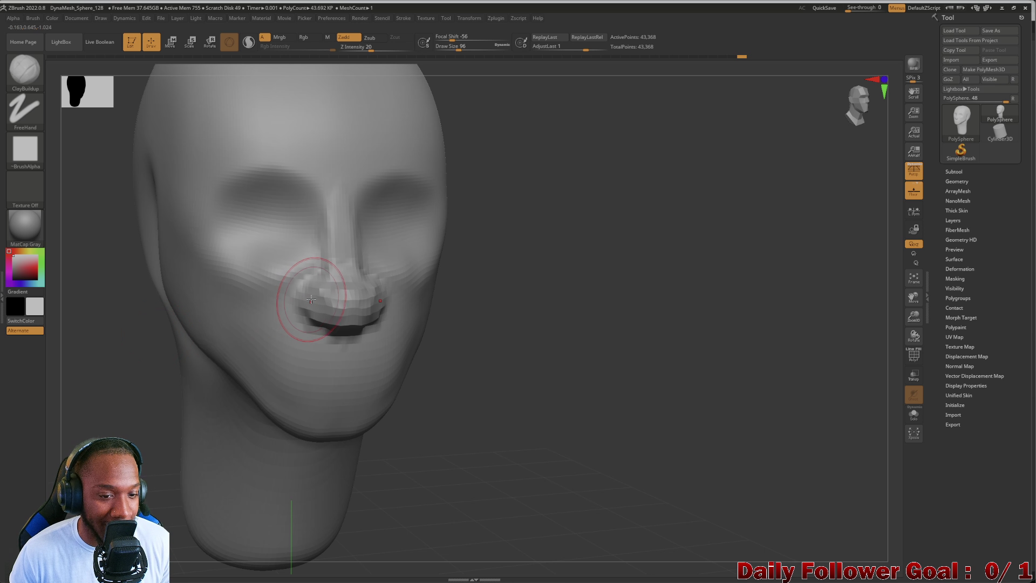
Reshape the nose and upper lip, then build up the nose bridge with a larger brush.
{"action": "mouse_move", "coordinate": [325, 306]}
{"action": "left_mouse_down"}
{"action": "mouse_move", "coordinate": [342, 282]}
{"action": "mouse_move", "coordinate": [337, 254]}
{"action": "mouse_move", "coordinate": [319, 275]}
{"action": "mouse_move", "coordinate": [361, 294]}
{"action": "left_mouse_up"}
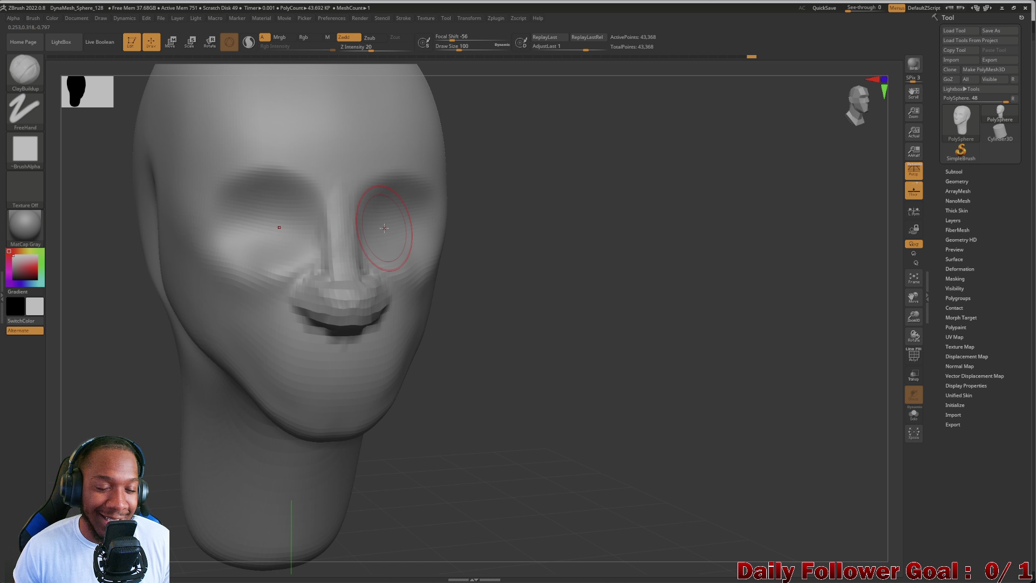
{"action": "key", "text": "bracketright"}
{"action": "left_click_drag", "start_coordinate": [196, 335], "coordinate": [116, 378]}
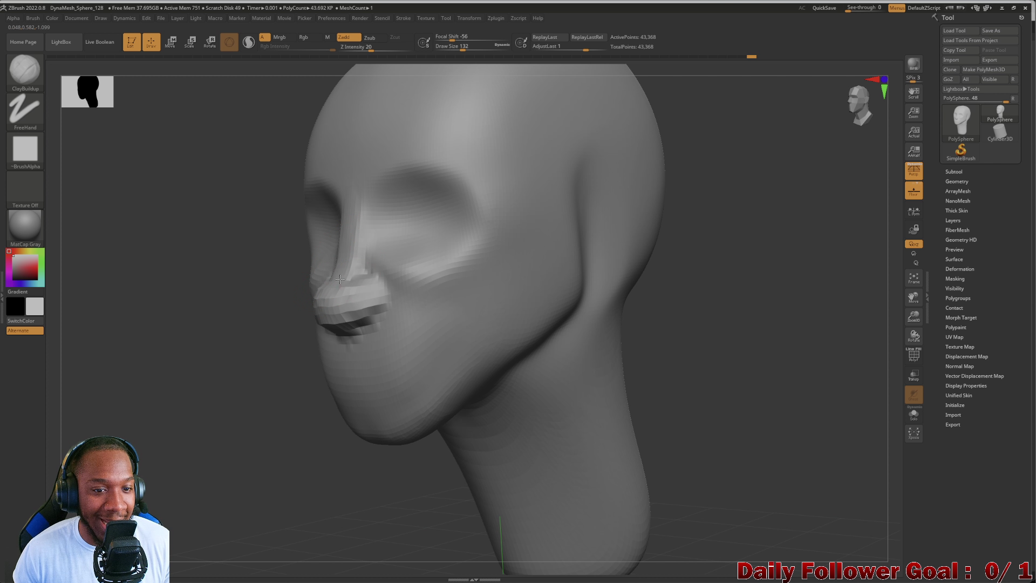
{"action": "mouse_move", "coordinate": [360, 223]}
{"action": "left_mouse_down"}
{"action": "mouse_move", "coordinate": [356, 248]}
{"action": "mouse_move", "coordinate": [372, 211]}
{"action": "left_mouse_up"}
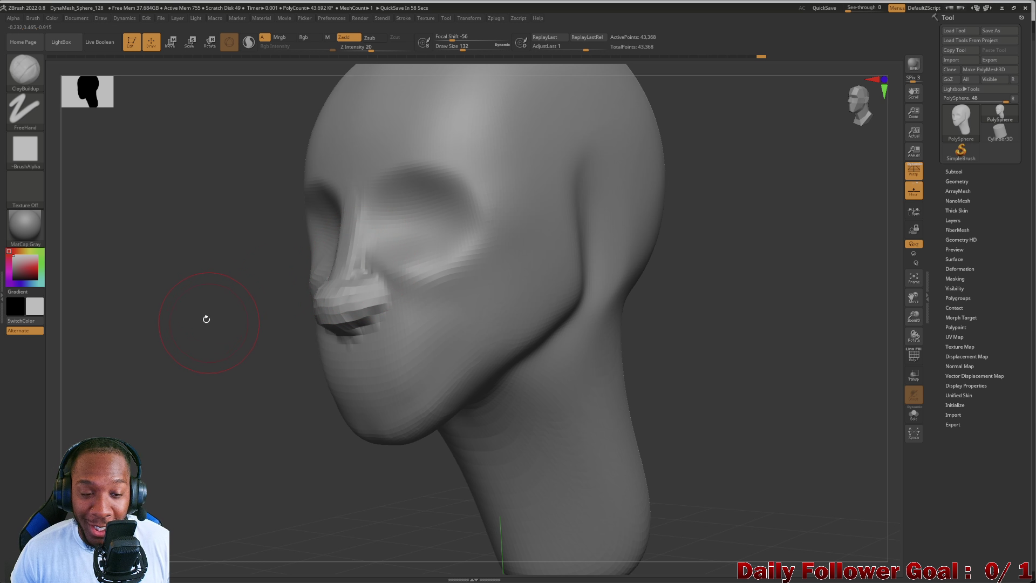
{"action": "left_click_drag", "start_coordinate": [205, 317], "coordinate": [280, 313]}
{"action": "mouse_move", "coordinate": [150, 325]}
{"action": "left_mouse_down"}
{"action": "mouse_move", "coordinate": [151, 312]}
{"action": "mouse_move", "coordinate": [103, 315]}
{"action": "mouse_move", "coordinate": [202, 300]}
{"action": "mouse_move", "coordinate": [81, 330]}
{"action": "mouse_move", "coordinate": [212, 308]}
{"action": "mouse_move", "coordinate": [153, 321]}
{"action": "left_mouse_up"}
Add clay under the eye socket and extend the nose bridge toward the tip.
{"action": "left_click_drag", "start_coordinate": [319, 381], "coordinate": [442, 381]}
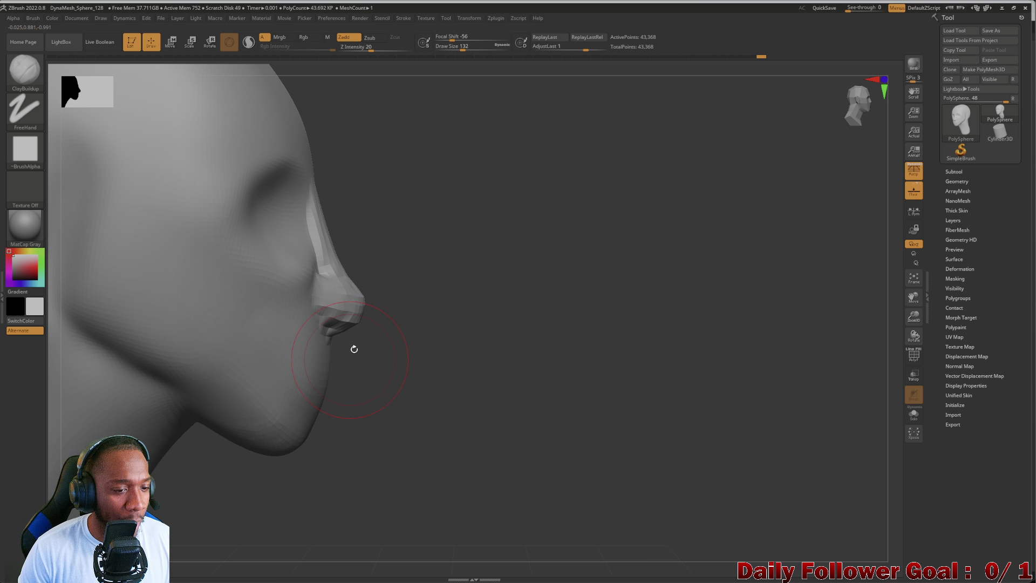
{"action": "mouse_move", "coordinate": [433, 335]}
{"action": "left_mouse_down"}
{"action": "mouse_move", "coordinate": [414, 335]}
{"action": "mouse_move", "coordinate": [474, 380]}
{"action": "mouse_move", "coordinate": [512, 382]}
{"action": "mouse_move", "coordinate": [442, 365]}
{"action": "mouse_move", "coordinate": [340, 317]}
{"action": "left_mouse_up"}
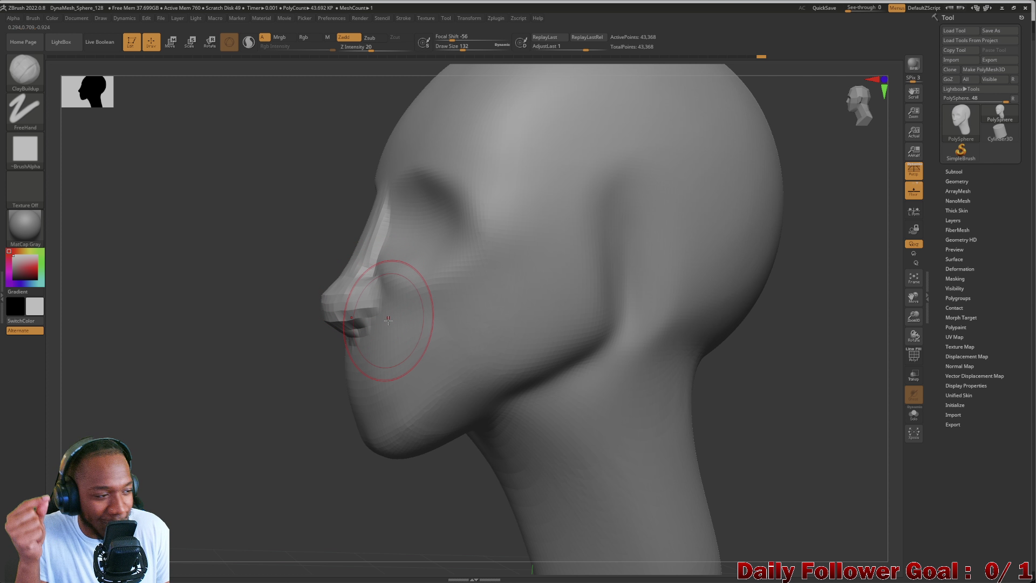
{"action": "mouse_move", "coordinate": [208, 311]}
{"action": "left_mouse_down"}
{"action": "mouse_move", "coordinate": [157, 307]}
{"action": "mouse_move", "coordinate": [134, 319]}
{"action": "mouse_move", "coordinate": [213, 263]}
{"action": "mouse_move", "coordinate": [249, 259]}
{"action": "left_mouse_up"}
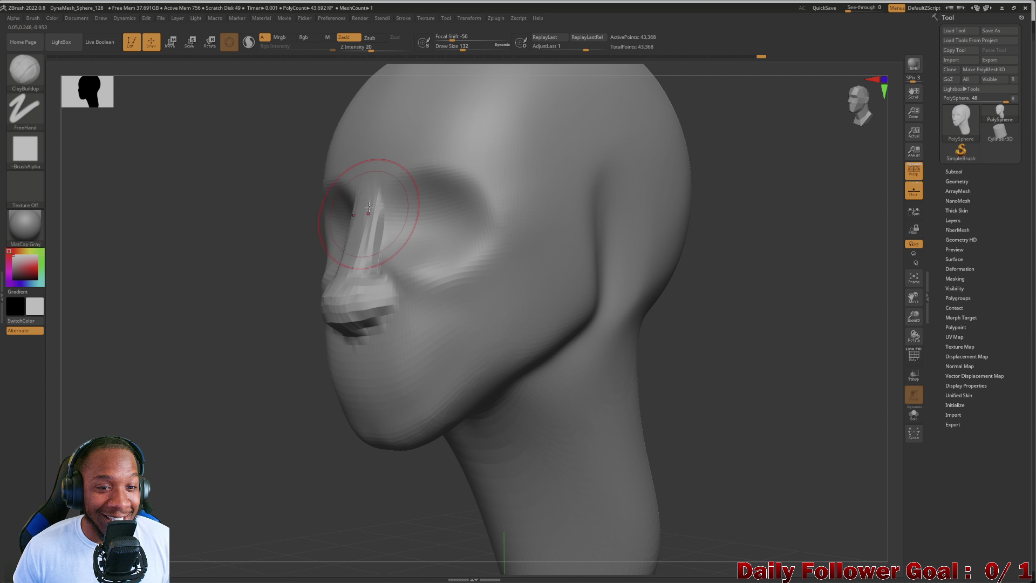
{"action": "left_click_drag", "start_coordinate": [386, 178], "coordinate": [413, 238]}
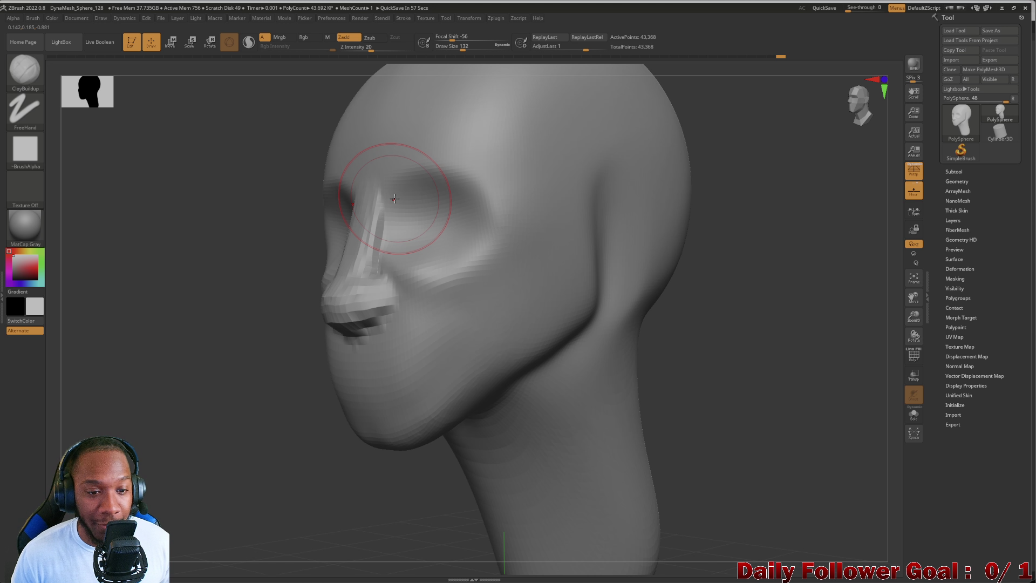
{"action": "left_click_drag", "start_coordinate": [201, 254], "coordinate": [232, 266]}
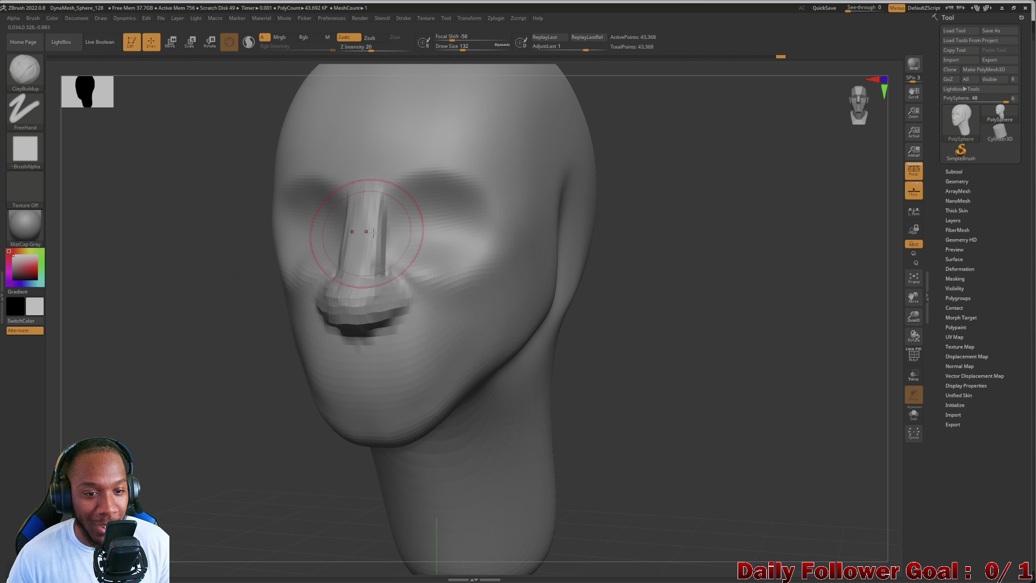
{"action": "left_click_drag", "start_coordinate": [374, 232], "coordinate": [351, 279]}
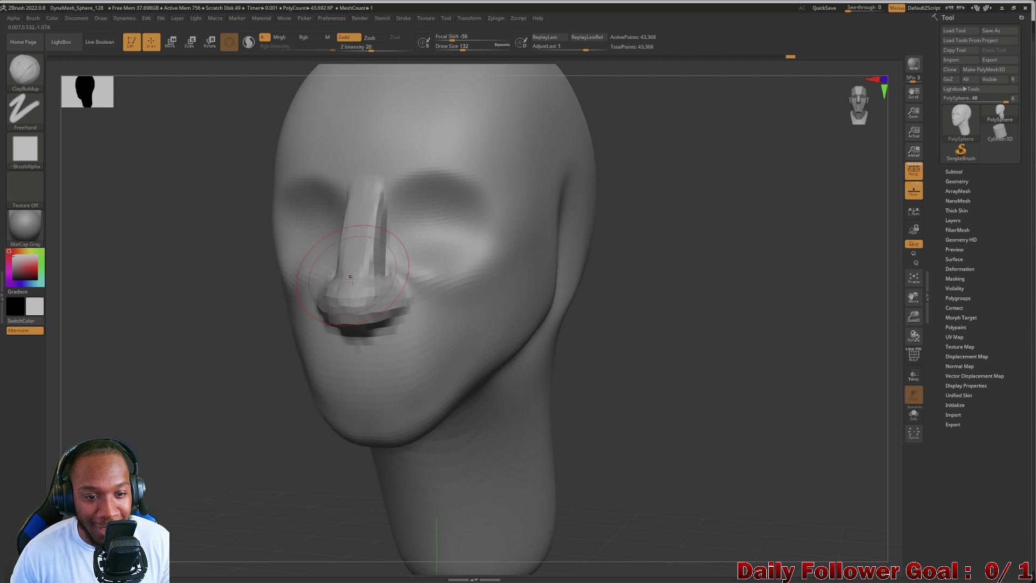
{"action": "left_click_drag", "start_coordinate": [149, 310], "coordinate": [196, 313]}
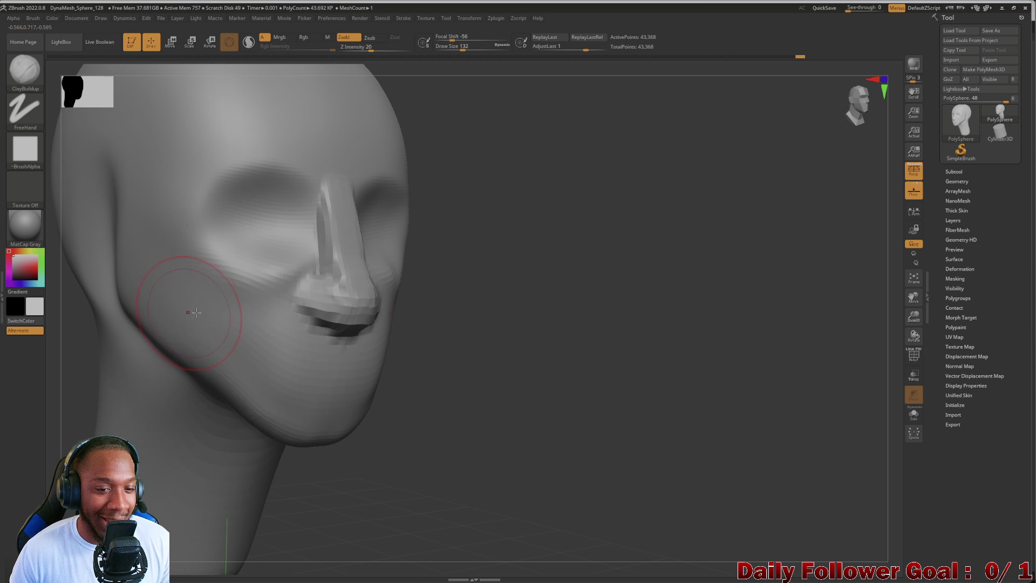
{"action": "mouse_move", "coordinate": [378, 335]}
{"action": "left_mouse_down"}
{"action": "mouse_move", "coordinate": [423, 324]}
{"action": "mouse_move", "coordinate": [150, 290]}
{"action": "mouse_move", "coordinate": [109, 254]}
{"action": "left_mouse_up"}
Select the Move Topological brush from the brush list.
{"action": "left_click", "coordinate": [25, 71]}
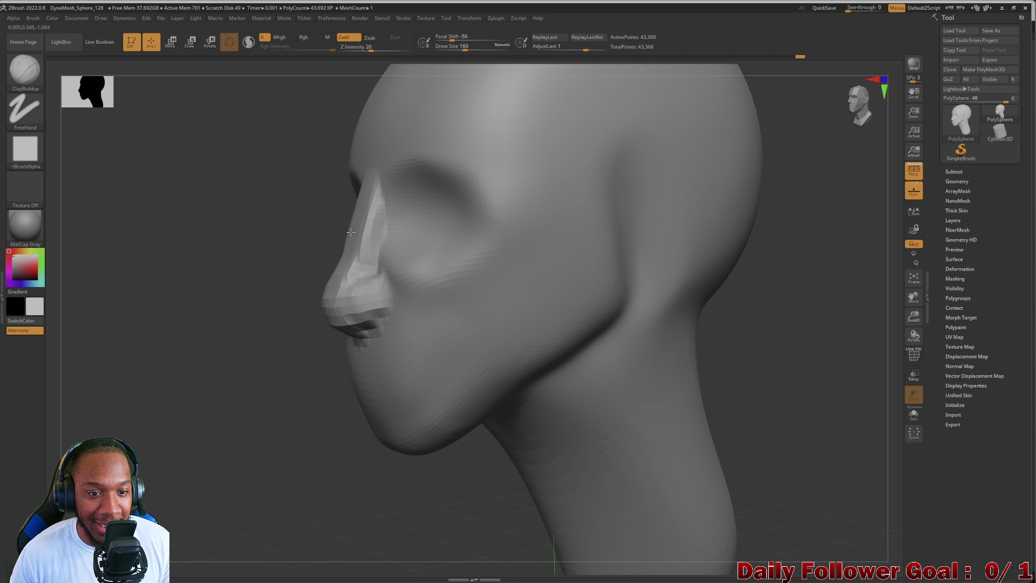
{"action": "left_click", "coordinate": [24, 70]}
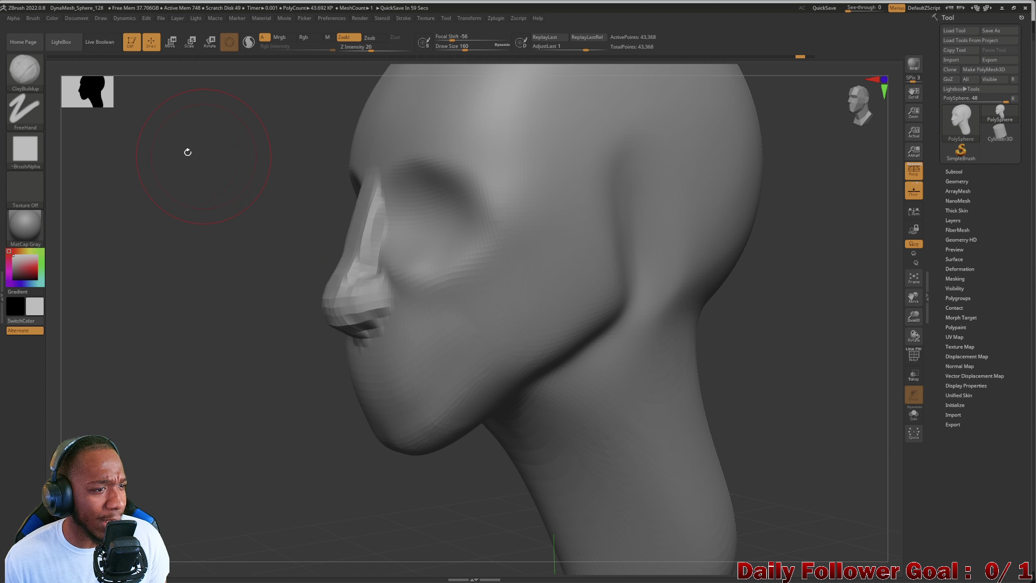
{"action": "left_click", "coordinate": [25, 69]}
{"action": "left_click", "coordinate": [254, 78]}
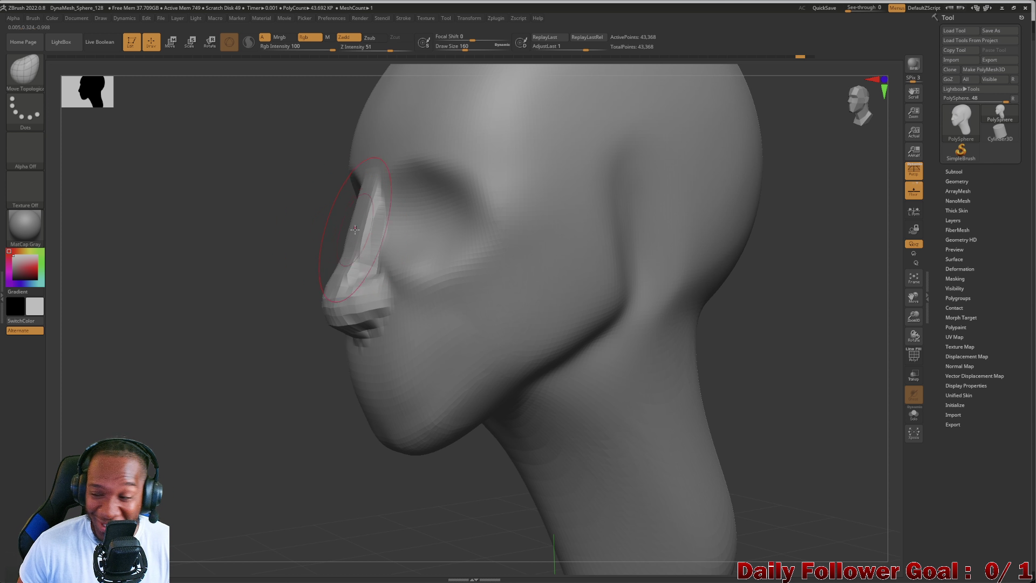
Enlarge the brush to size 180 and smooth the nose and mouth surfaces.
{"action": "key", "text": "bracketright"}
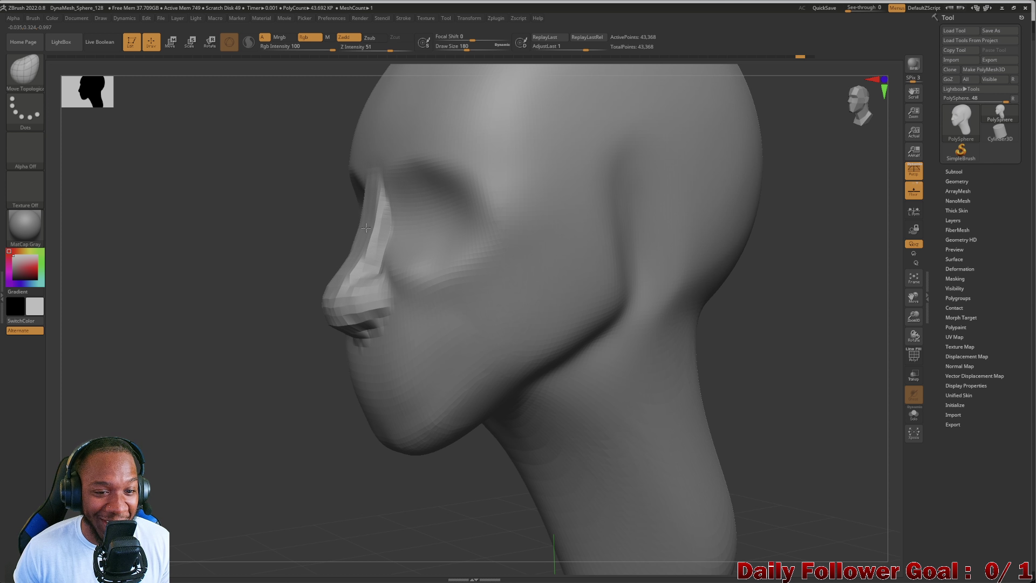
{"action": "mouse_move", "coordinate": [252, 296]}
{"action": "left_mouse_down"}
{"action": "mouse_move", "coordinate": [277, 261]}
{"action": "mouse_move", "coordinate": [356, 253]}
{"action": "left_mouse_up"}
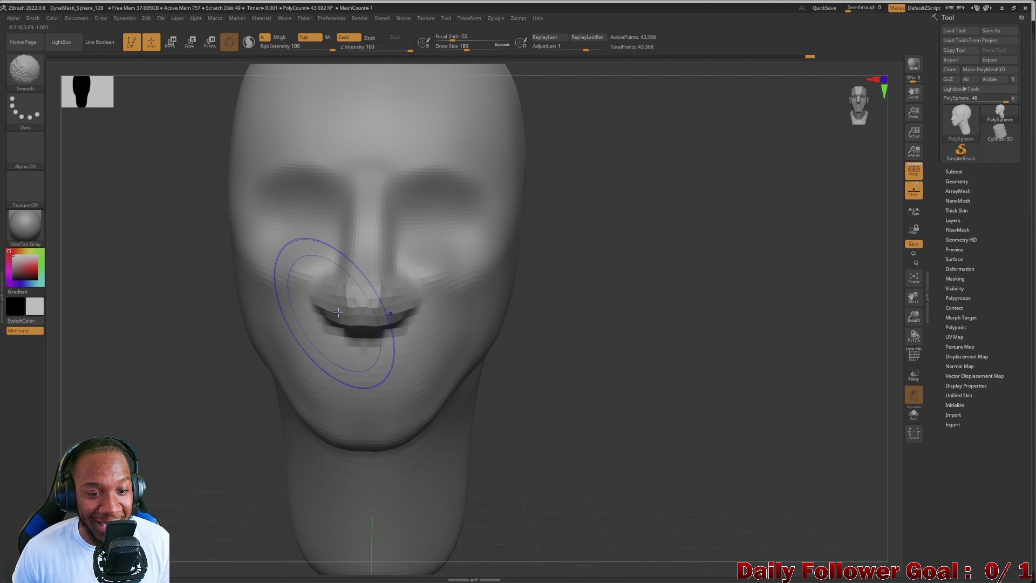
{"action": "left_click_drag", "start_coordinate": [410, 50], "coordinate": [387, 50]}
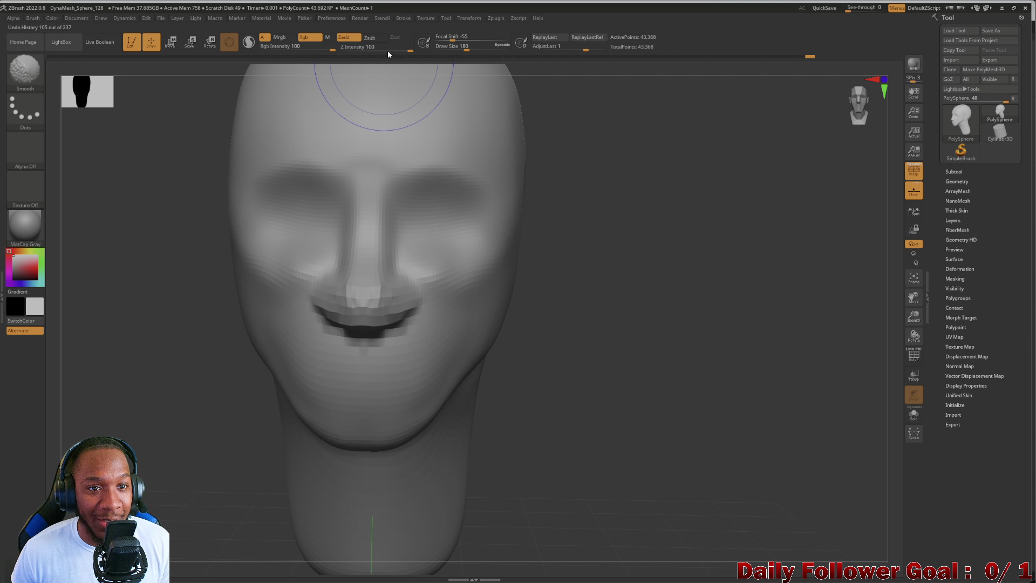
{"action": "left_click_drag", "start_coordinate": [336, 324], "coordinate": [360, 322], "text": "shift"}
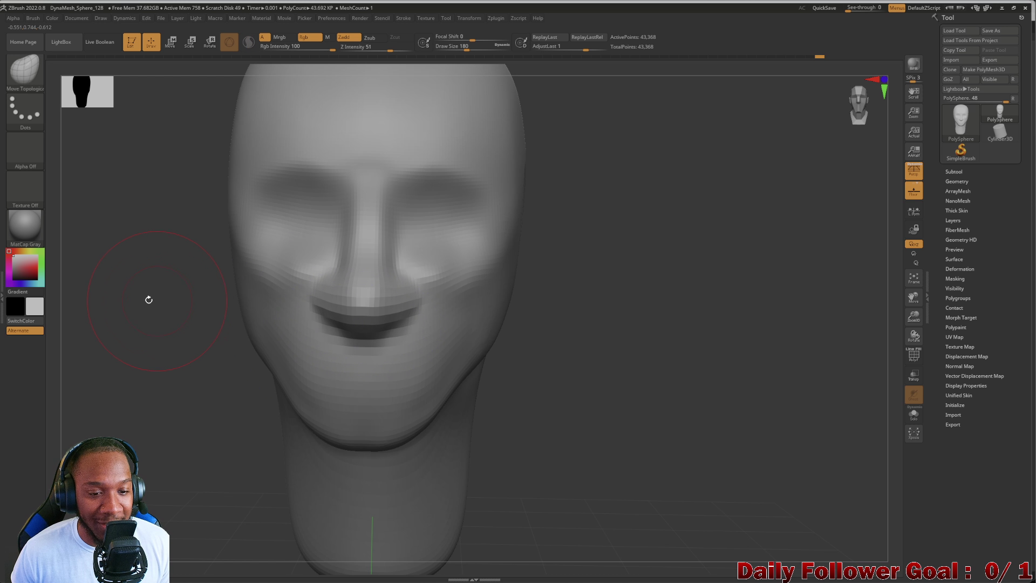
{"action": "left_click_drag", "start_coordinate": [148, 296], "coordinate": [323, 297]}
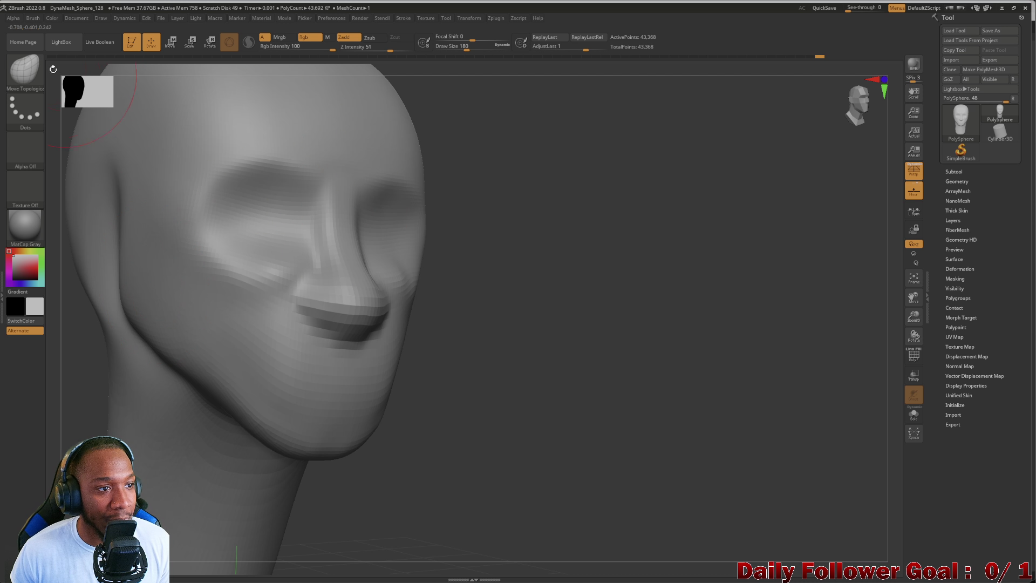
Switch to DamStandard and carve a deeper crease between the lips, orbiting to inspect.
{"action": "key", "text": "b"}
{"action": "key", "text": "d"}
{"action": "key", "text": "s"}
{"action": "mouse_move", "coordinate": [319, 307]}
{"action": "left_mouse_down"}
{"action": "mouse_move", "coordinate": [335, 312]}
{"action": "mouse_move", "coordinate": [327, 328]}
{"action": "left_mouse_up"}
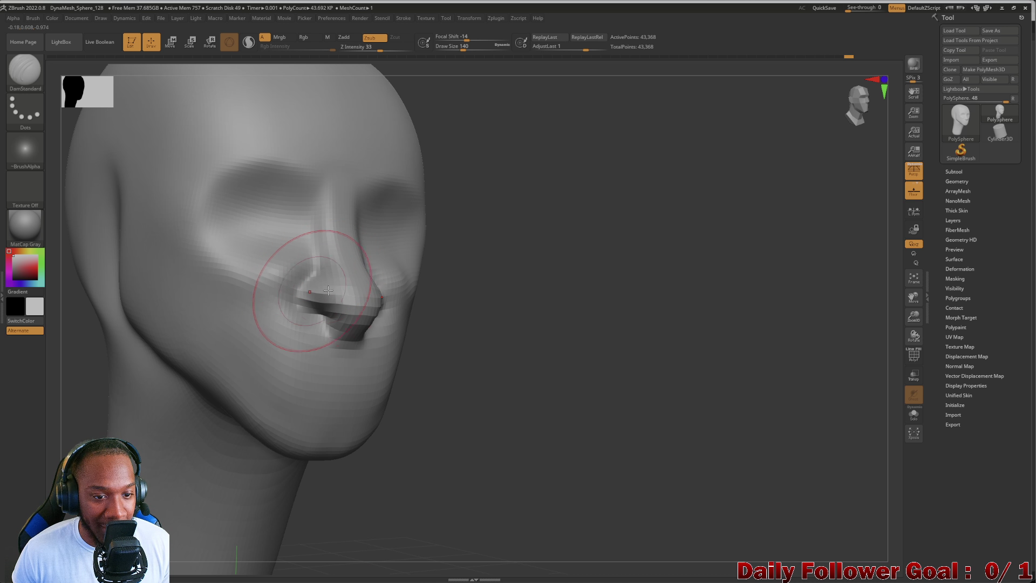
{"action": "mouse_move", "coordinate": [464, 281]}
{"action": "left_mouse_down"}
{"action": "mouse_move", "coordinate": [162, 291]}
{"action": "mouse_move", "coordinate": [321, 270]}
{"action": "left_mouse_up"}
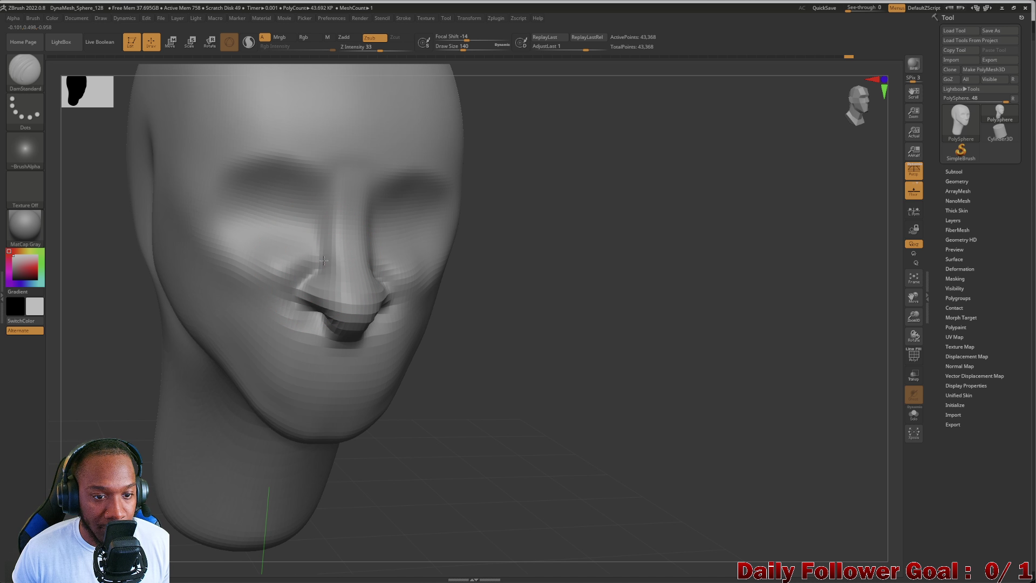
{"action": "left_click_drag", "start_coordinate": [529, 388], "coordinate": [346, 376]}
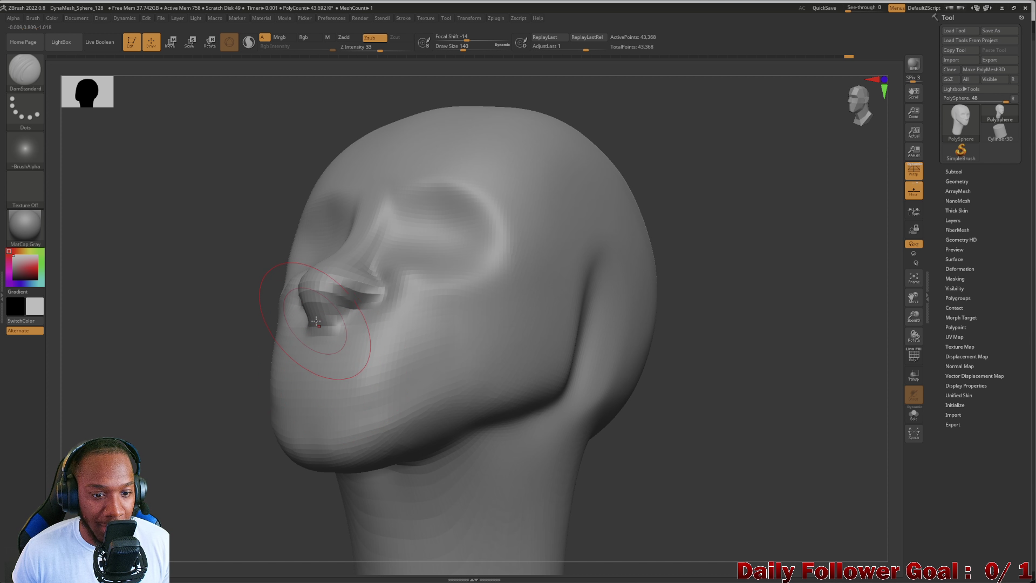
{"action": "left_click_drag", "start_coordinate": [81, 329], "coordinate": [156, 324]}
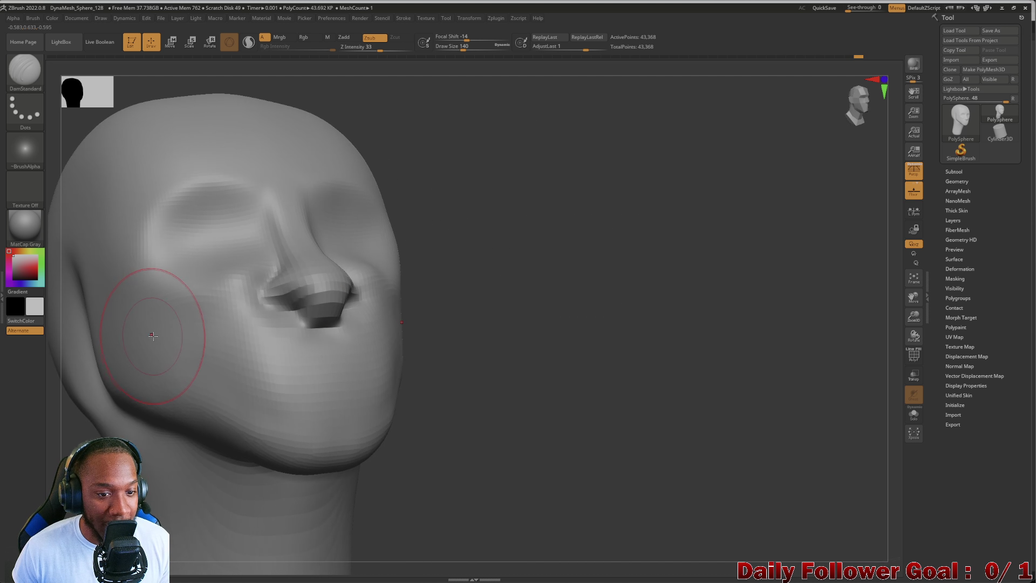
{"action": "left_click_drag", "start_coordinate": [537, 316], "coordinate": [566, 339]}
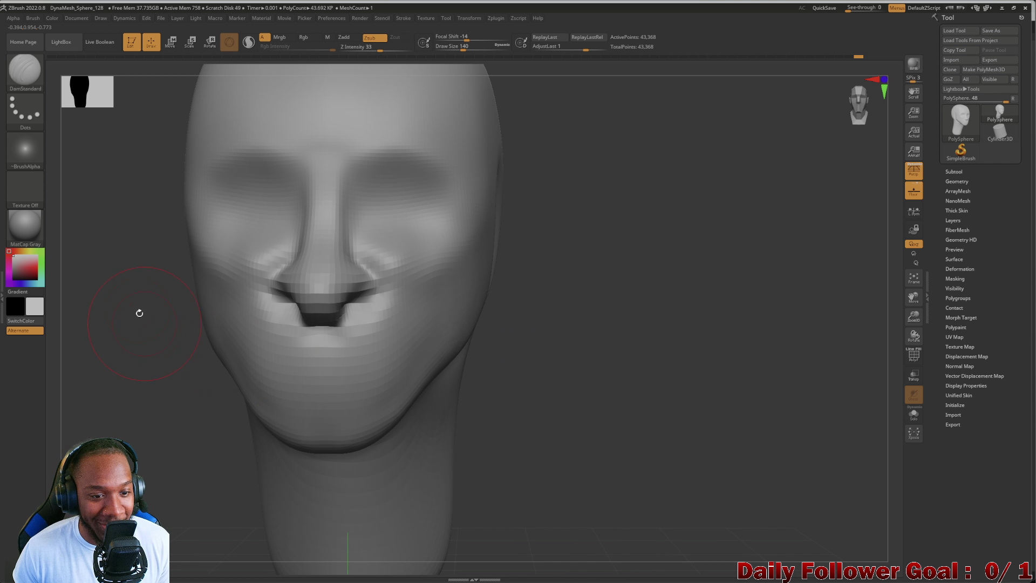
{"action": "left_click_drag", "start_coordinate": [120, 299], "coordinate": [101, 297]}
{"action": "left_click", "coordinate": [25, 70]}
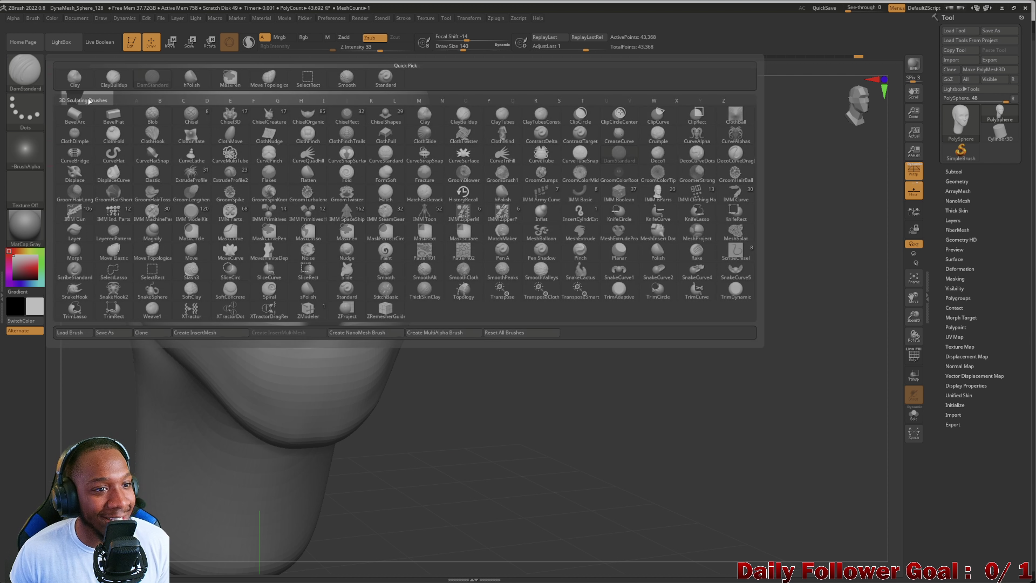
Switch back to Move Topological and reshape the upper lip around the mouth.
{"action": "left_click", "coordinate": [269, 78]}
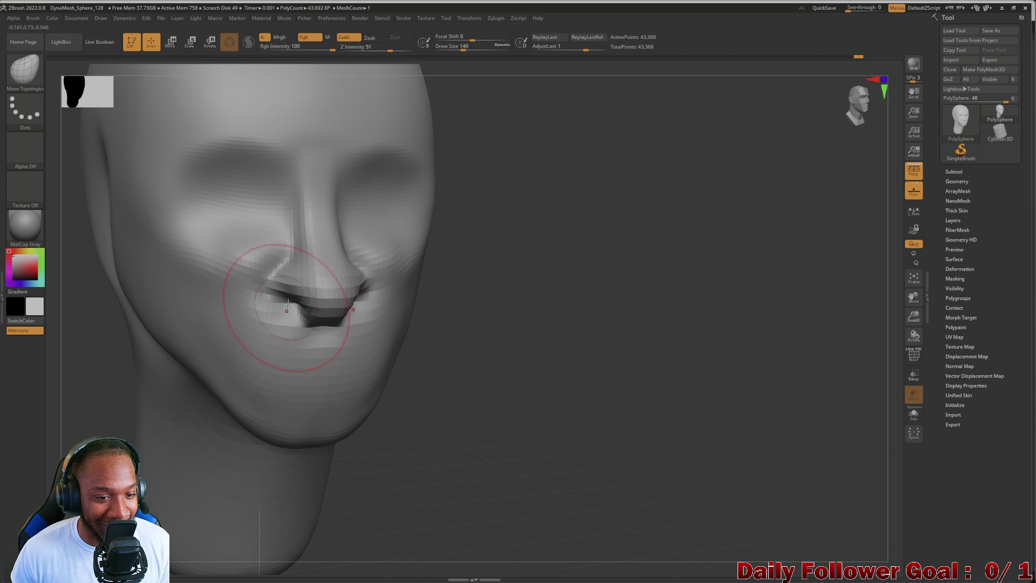
{"action": "left_click_drag", "start_coordinate": [327, 304], "coordinate": [320, 311]}
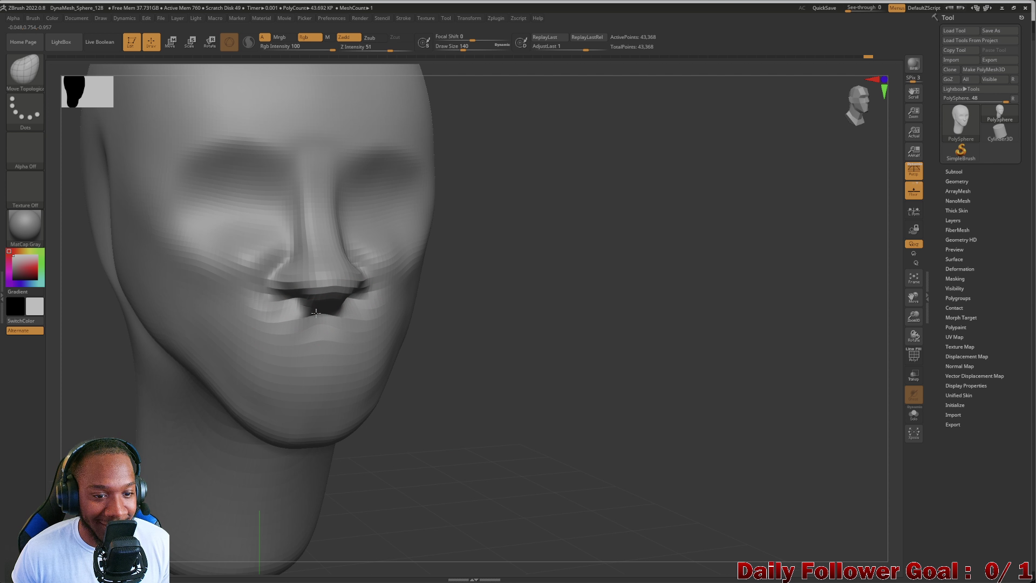
{"action": "mouse_move", "coordinate": [316, 312]}
{"action": "right_mouse_down"}
{"action": "mouse_move", "coordinate": [306, 330]}
{"action": "mouse_move", "coordinate": [187, 326]}
{"action": "right_mouse_up"}
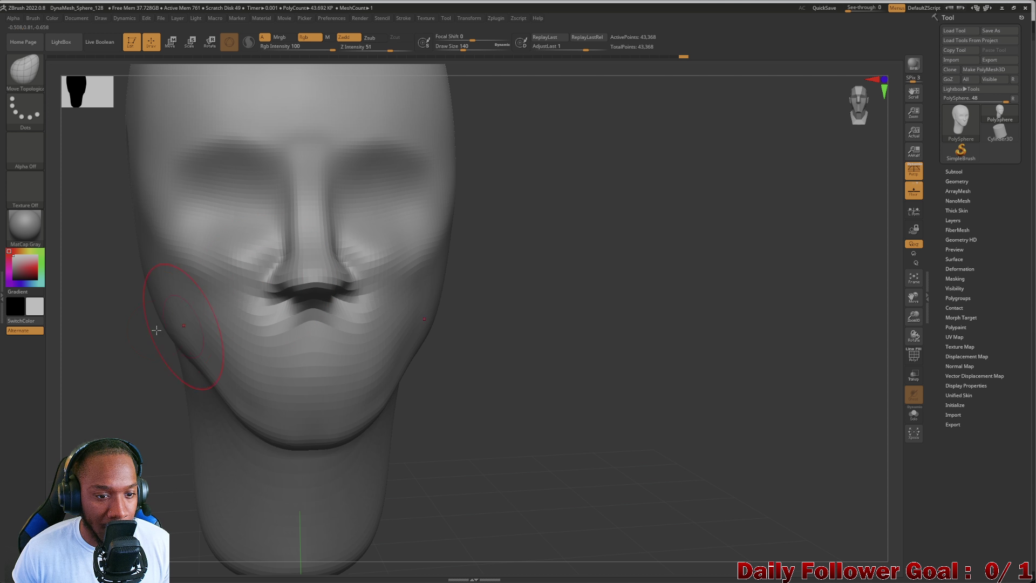
{"action": "right_click_drag", "start_coordinate": [156, 330], "coordinate": [227, 308]}
Smooth the nose and lips, comparing front and side profiles of the head.
{"action": "key", "text": "shift"}
{"action": "mouse_move", "coordinate": [134, 293]}
{"action": "left_mouse_down"}
{"action": "mouse_move", "coordinate": [216, 297]}
{"action": "mouse_move", "coordinate": [151, 312]}
{"action": "mouse_move", "coordinate": [491, 365]}
{"action": "left_mouse_up"}
{"action": "mouse_move", "coordinate": [129, 370]}
{"action": "left_mouse_down"}
{"action": "mouse_move", "coordinate": [111, 377]}
{"action": "mouse_move", "coordinate": [156, 362]}
{"action": "mouse_move", "coordinate": [185, 370]}
{"action": "mouse_move", "coordinate": [139, 347]}
{"action": "mouse_move", "coordinate": [144, 360]}
{"action": "mouse_move", "coordinate": [158, 339]}
{"action": "left_mouse_up"}
{"action": "key", "text": "f"}
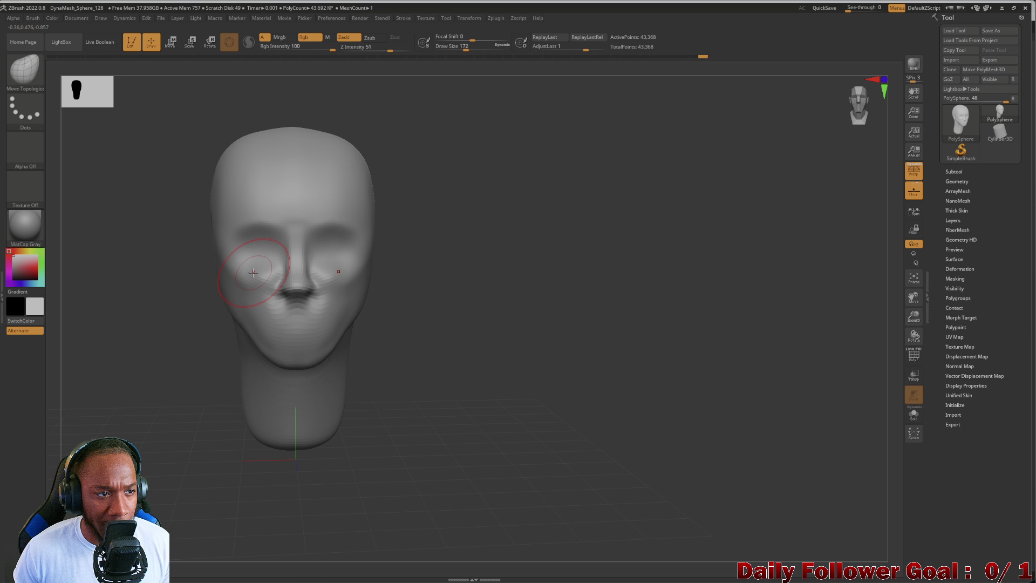
{"action": "key", "text": "shift"}
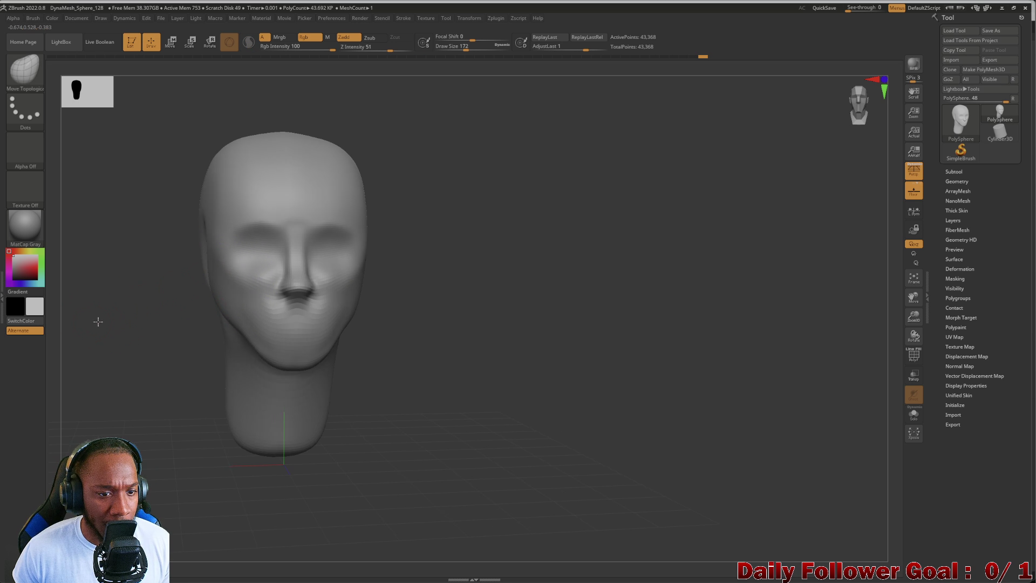
{"action": "mouse_move", "coordinate": [97, 320]}
{"action": "left_mouse_down", "text": "alt"}
{"action": "mouse_move", "coordinate": [121, 343]}
{"action": "mouse_move", "coordinate": [301, 308]}
{"action": "mouse_move", "coordinate": [295, 303]}
{"action": "left_mouse_up", "text": "alt"}
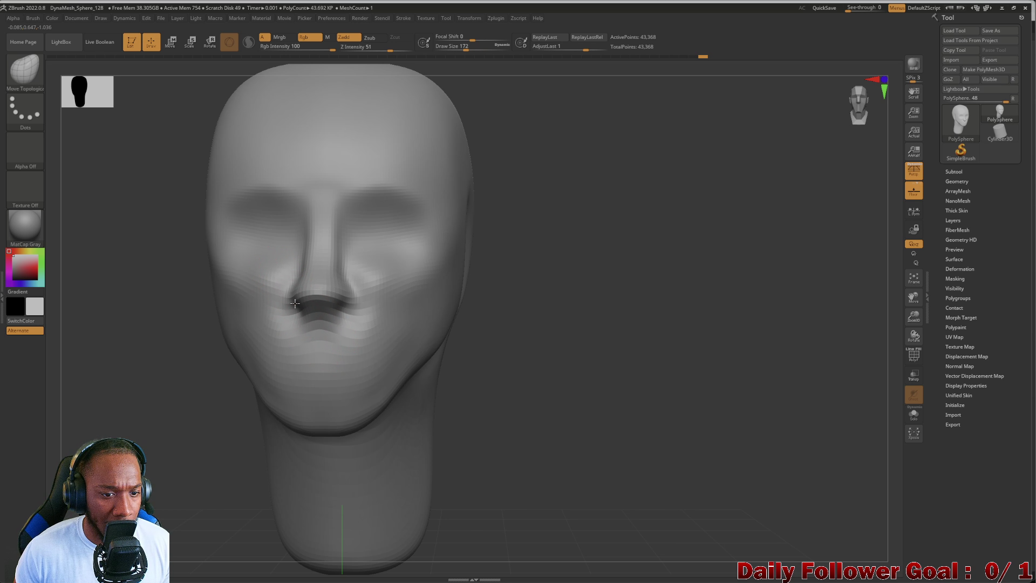
{"action": "left_click_drag", "start_coordinate": [150, 342], "coordinate": [127, 347], "text": "shift"}
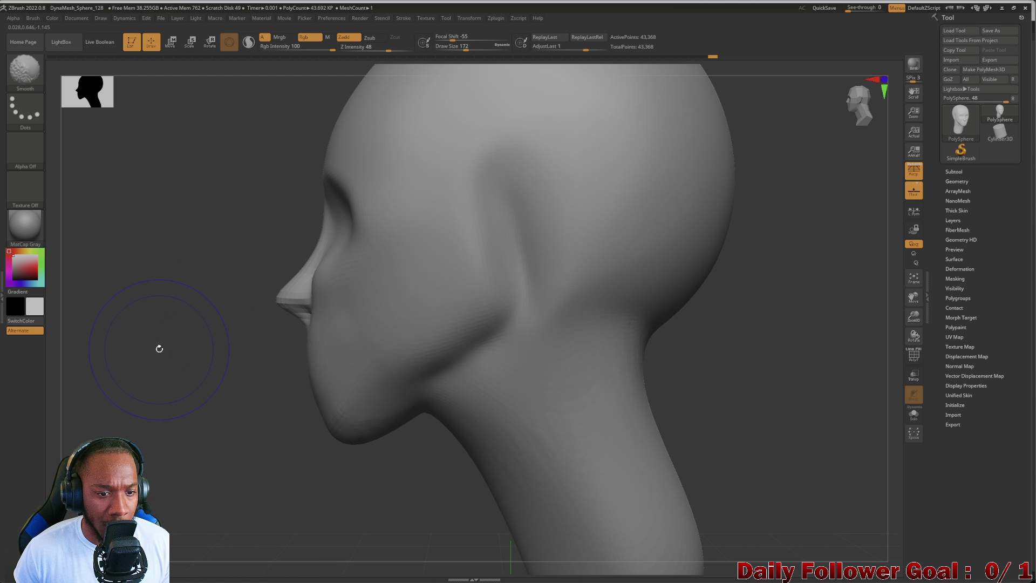
{"action": "mouse_move", "coordinate": [157, 347]}
{"action": "left_mouse_down"}
{"action": "mouse_move", "coordinate": [186, 354]}
{"action": "mouse_move", "coordinate": [119, 348]}
{"action": "mouse_move", "coordinate": [162, 329]}
{"action": "left_mouse_up"}
{"action": "mouse_move", "coordinate": [81, 340]}
{"action": "left_mouse_down"}
{"action": "mouse_move", "coordinate": [69, 370]}
{"action": "mouse_move", "coordinate": [90, 369]}
{"action": "left_mouse_up"}
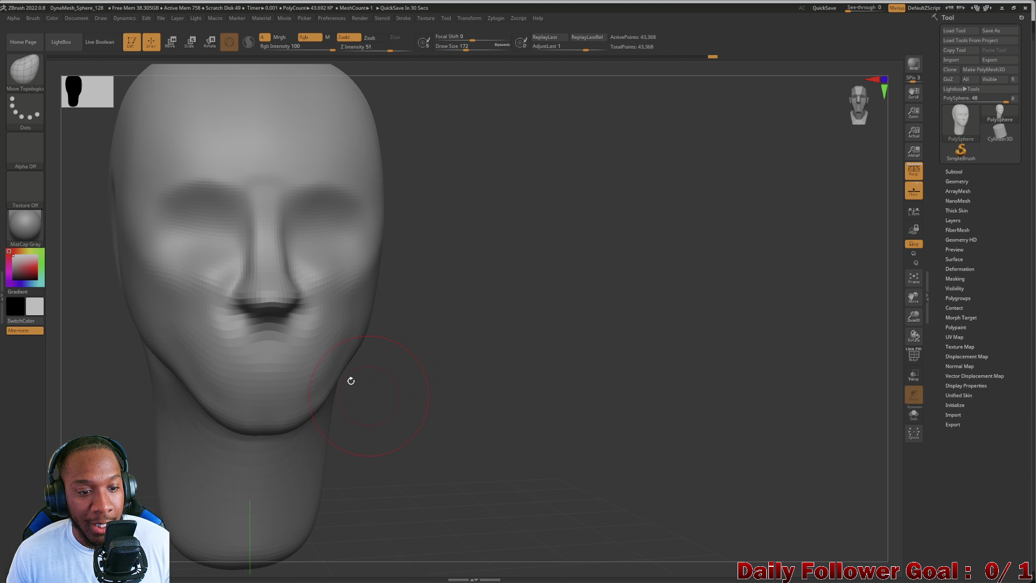
{"action": "mouse_move", "coordinate": [92, 365]}
{"action": "left_mouse_down", "text": "alt"}
{"action": "mouse_move", "coordinate": [76, 388]}
{"action": "mouse_move", "coordinate": [139, 398]}
{"action": "mouse_move", "coordinate": [127, 414]}
{"action": "left_mouse_up", "text": "alt"}
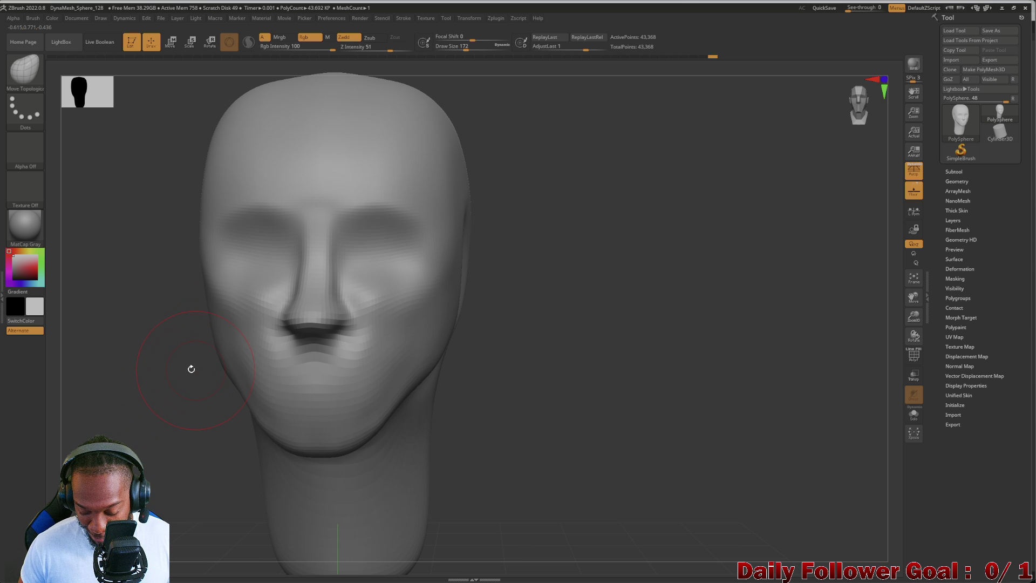
{"action": "mouse_move", "coordinate": [177, 401]}
{"action": "left_mouse_down"}
{"action": "mouse_move", "coordinate": [201, 411]}
{"action": "mouse_move", "coordinate": [169, 421]}
{"action": "mouse_move", "coordinate": [180, 398]}
{"action": "mouse_move", "coordinate": [155, 437]}
{"action": "left_mouse_up"}
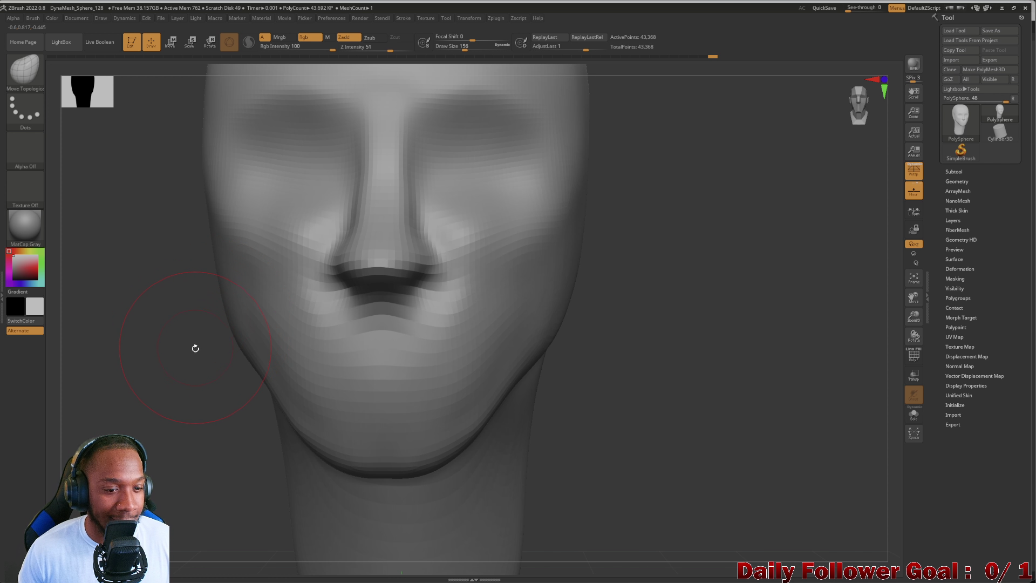
Shrink the brush from size 56 down to 28.
{"action": "key", "text": "bracketleft"}
{"action": "key", "text": "bracketleft"}
{"action": "key", "text": "bracketleft"}
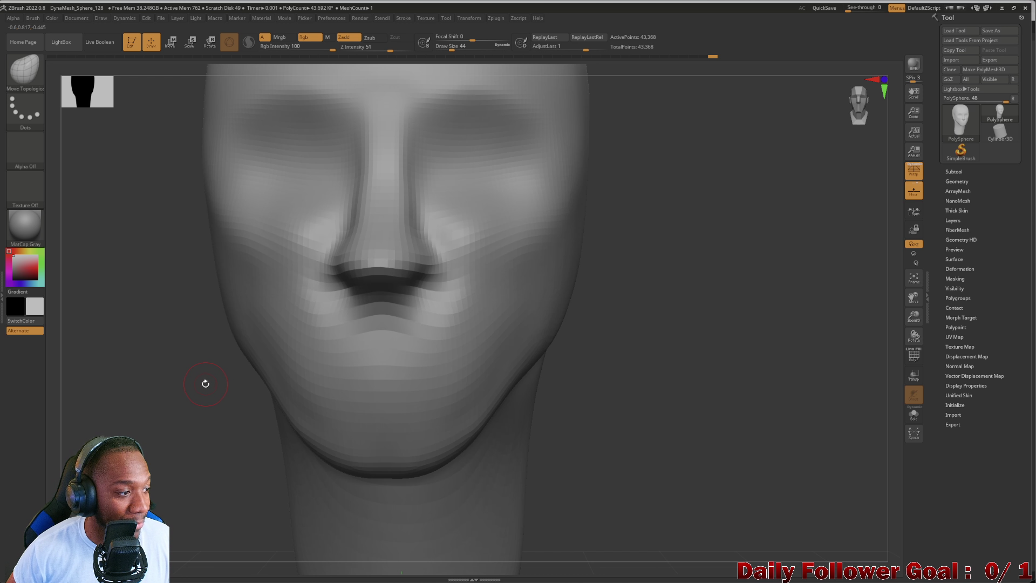
{"action": "key", "text": "bracketleft"}
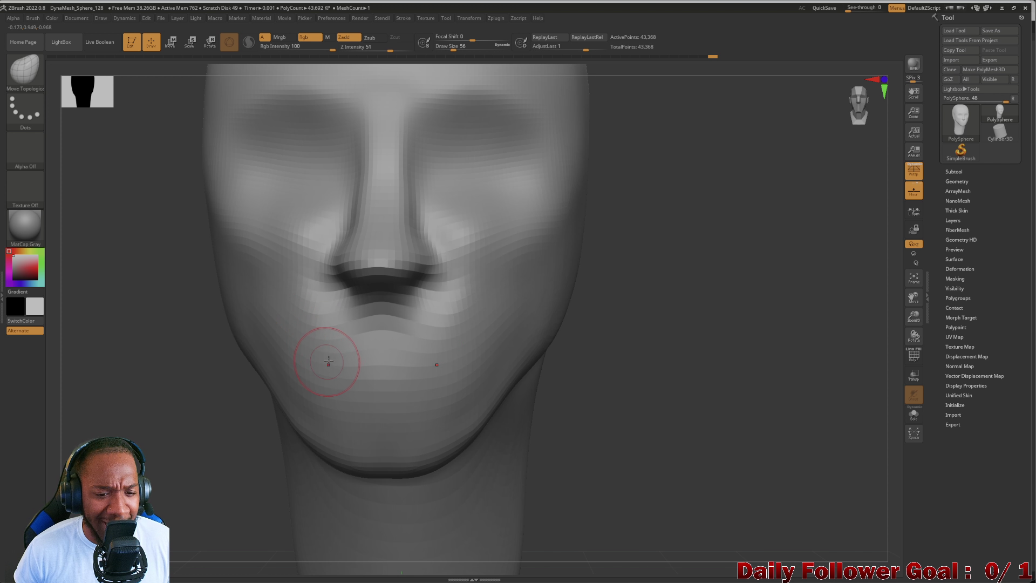
{"action": "left_click", "coordinate": [27, 71]}
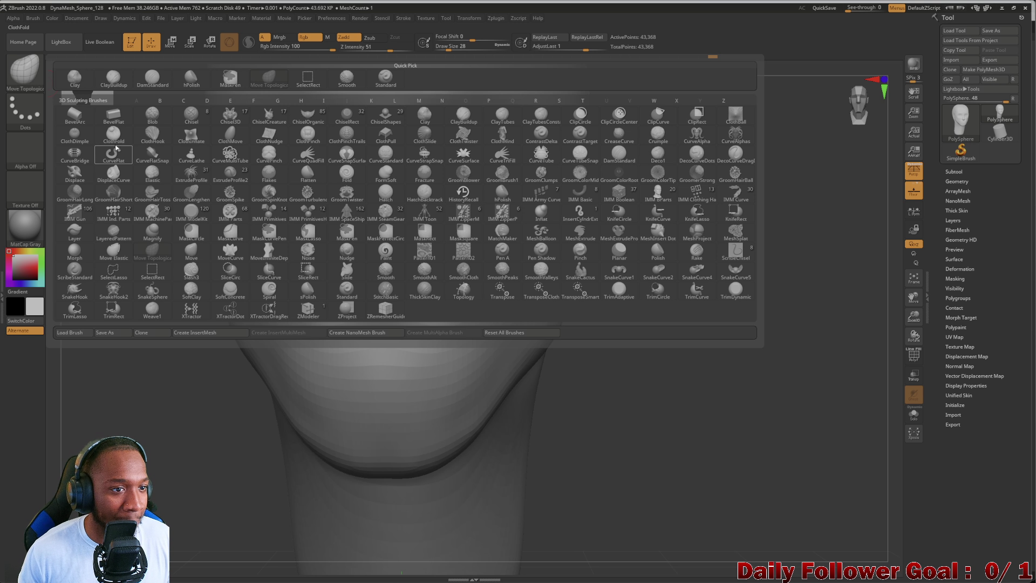
Pick ClayBuildup, then switch to DamStandard with Draw Size 32.
{"action": "left_click", "coordinate": [117, 87]}
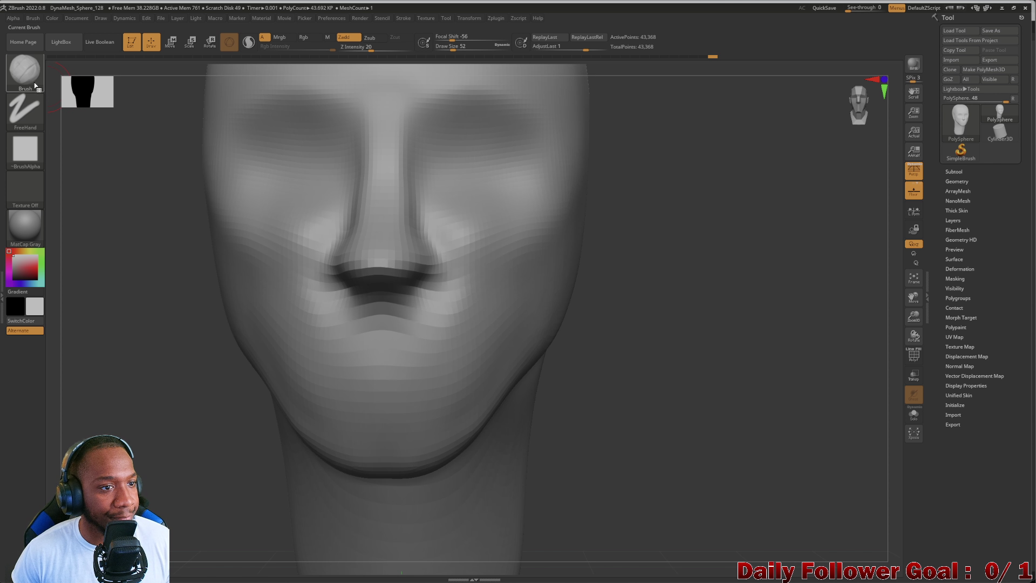
{"action": "key", "text": "b"}
{"action": "key", "text": "d"}
{"action": "key", "text": "s"}
{"action": "key", "text": "bracketleft"}
{"action": "key", "text": "bracketleft"}
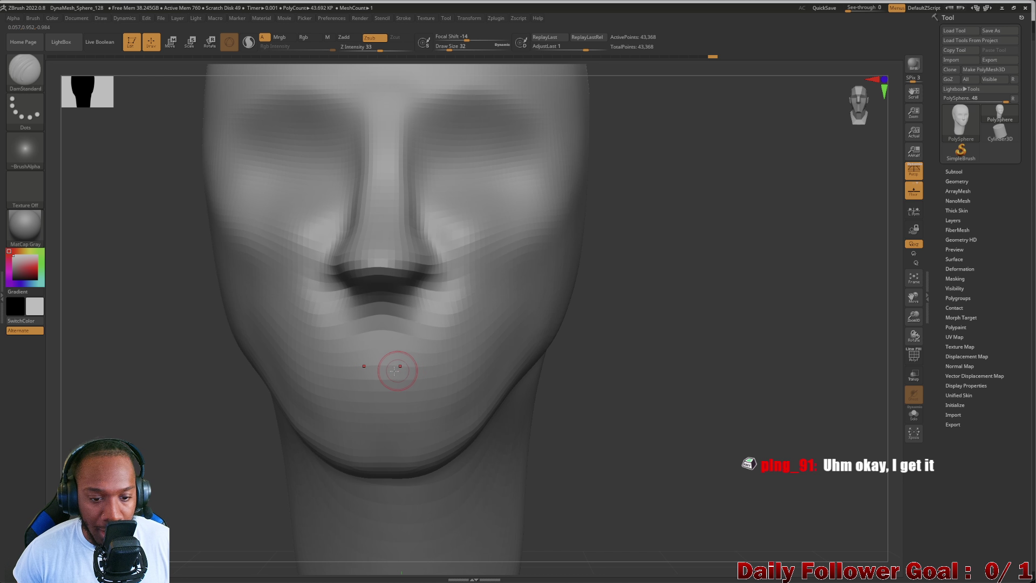
Carve a mouth crease across the lower face and shape the lower lip contour.
{"action": "mouse_move", "coordinate": [210, 366]}
{"action": "left_mouse_down"}
{"action": "mouse_move", "coordinate": [135, 378]}
{"action": "mouse_move", "coordinate": [93, 411]}
{"action": "mouse_move", "coordinate": [97, 418]}
{"action": "left_mouse_up"}
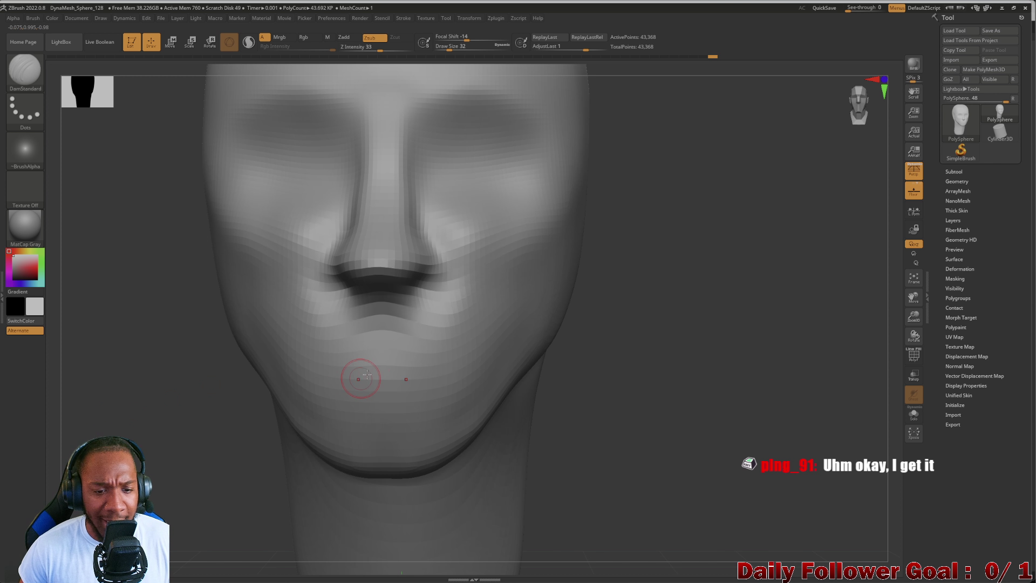
{"action": "left_click_drag", "start_coordinate": [142, 389], "coordinate": [196, 388]}
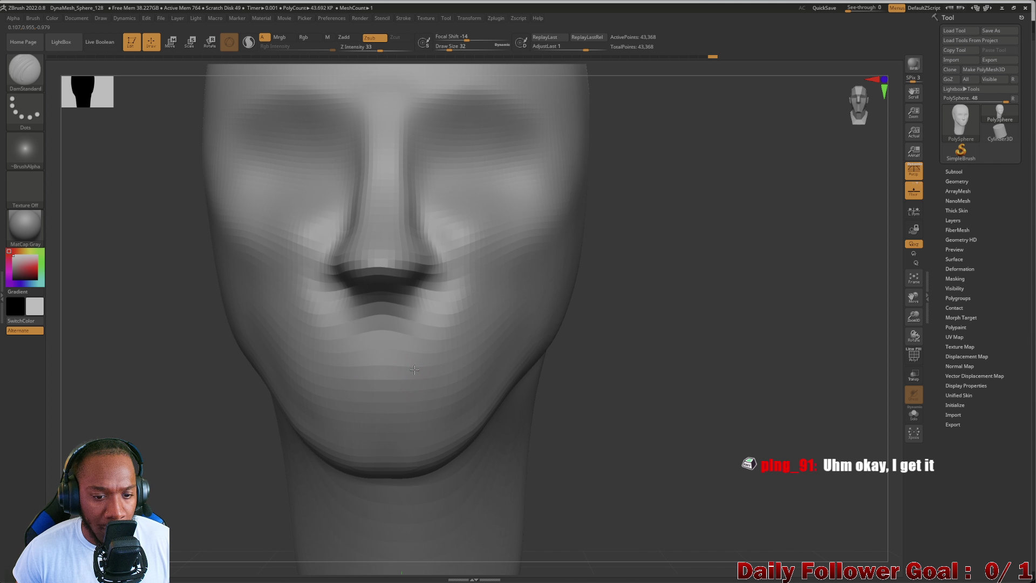
{"action": "mouse_move", "coordinate": [411, 356]}
{"action": "left_mouse_down"}
{"action": "mouse_move", "coordinate": [328, 359]}
{"action": "mouse_move", "coordinate": [463, 363]}
{"action": "left_mouse_up"}
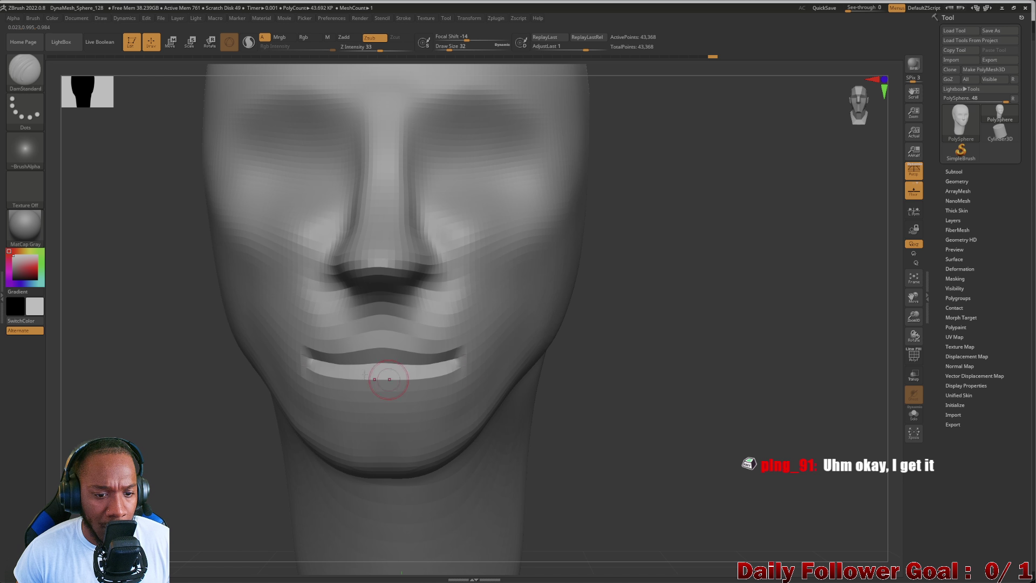
{"action": "left_click_drag", "start_coordinate": [389, 379], "coordinate": [313, 359]}
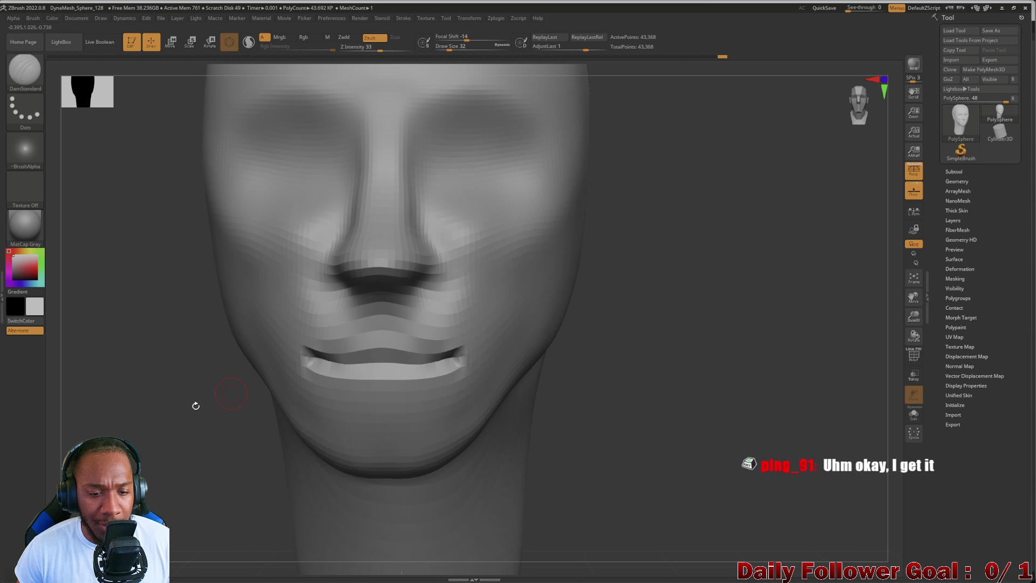
{"action": "mouse_move", "coordinate": [196, 405]}
{"action": "left_mouse_down"}
{"action": "mouse_move", "coordinate": [102, 394]}
{"action": "mouse_move", "coordinate": [151, 392]}
{"action": "mouse_move", "coordinate": [124, 398]}
{"action": "mouse_move", "coordinate": [133, 379]}
{"action": "mouse_move", "coordinate": [161, 374]}
{"action": "left_mouse_up"}
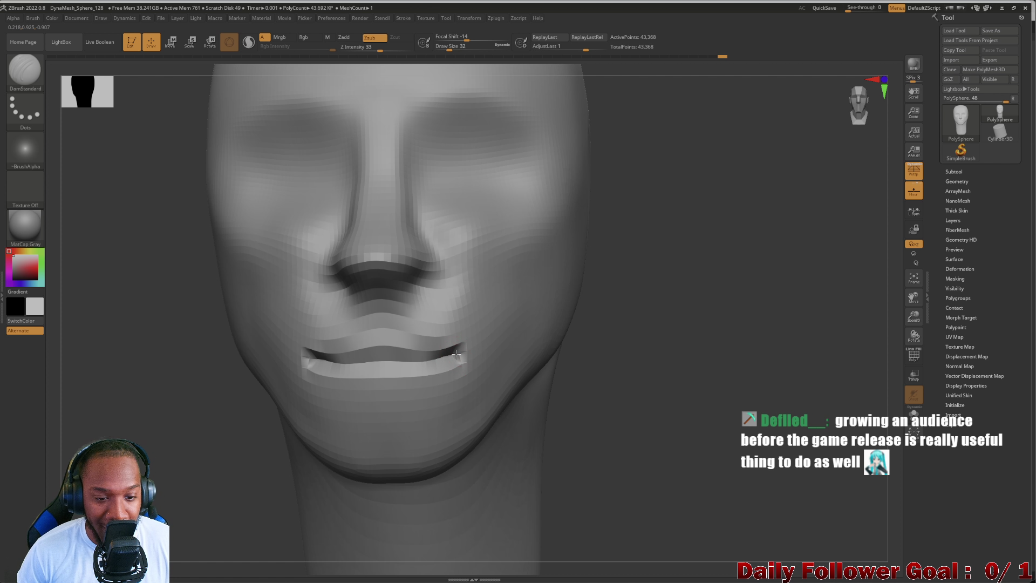
Refine the lower-lip crease and carve a groove across the chin.
{"action": "left_click_drag", "start_coordinate": [131, 423], "coordinate": [243, 266]}
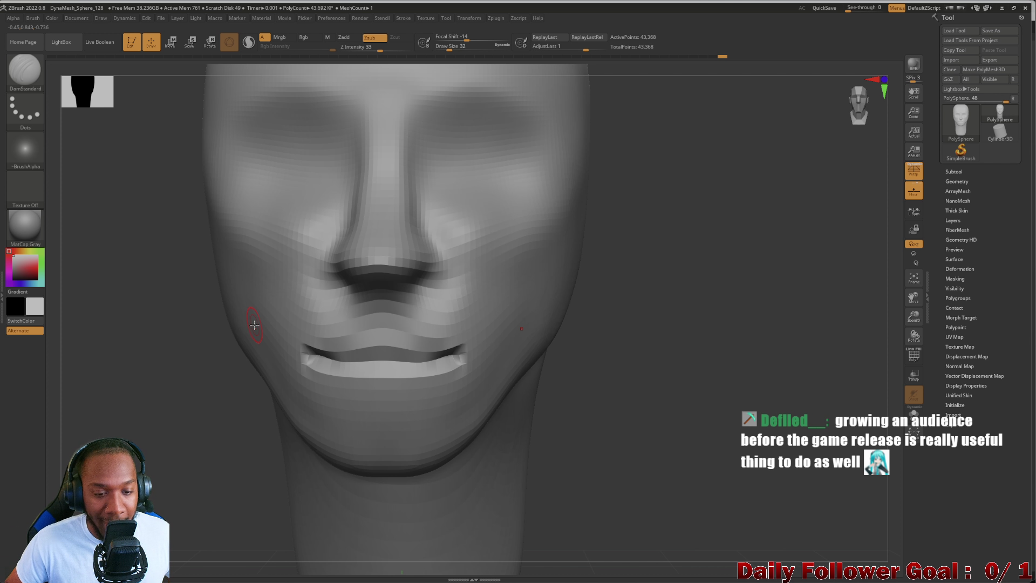
{"action": "mouse_move", "coordinate": [313, 369]}
{"action": "left_mouse_down"}
{"action": "mouse_move", "coordinate": [464, 363]}
{"action": "mouse_move", "coordinate": [426, 351]}
{"action": "mouse_move", "coordinate": [318, 362]}
{"action": "mouse_move", "coordinate": [296, 374]}
{"action": "left_mouse_up"}
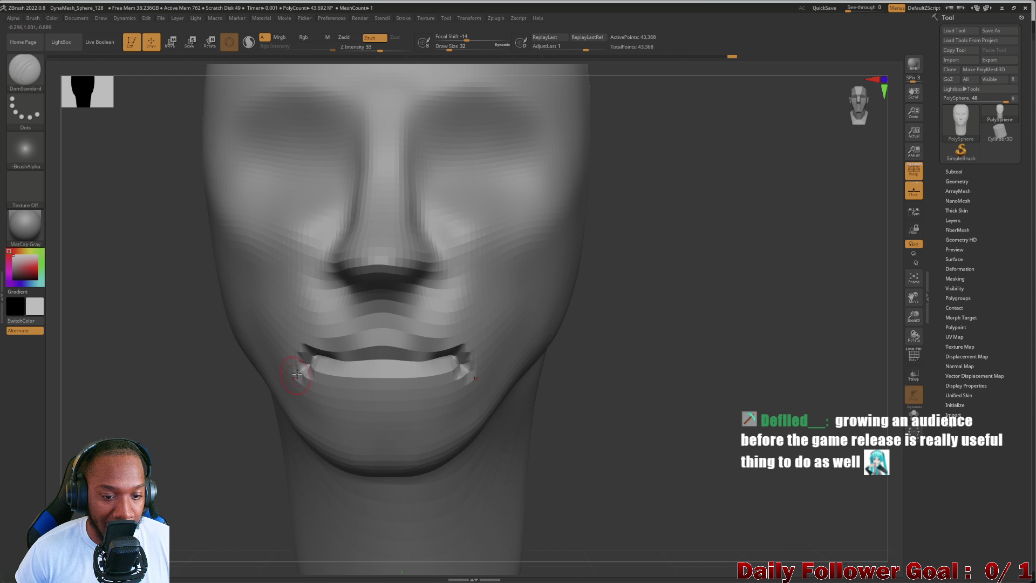
{"action": "mouse_move", "coordinate": [97, 419]}
{"action": "left_mouse_down"}
{"action": "mouse_move", "coordinate": [78, 412]}
{"action": "mouse_move", "coordinate": [78, 400]}
{"action": "left_mouse_up"}
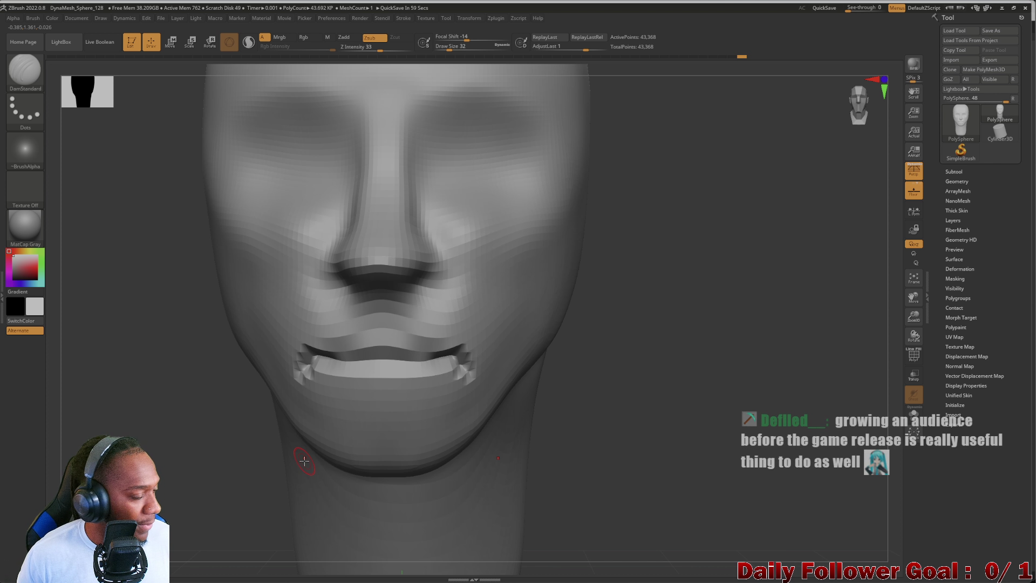
{"action": "mouse_move", "coordinate": [216, 322]}
{"action": "left_mouse_down"}
{"action": "mouse_move", "coordinate": [113, 374]}
{"action": "mouse_move", "coordinate": [116, 397]}
{"action": "mouse_move", "coordinate": [138, 413]}
{"action": "left_mouse_up"}
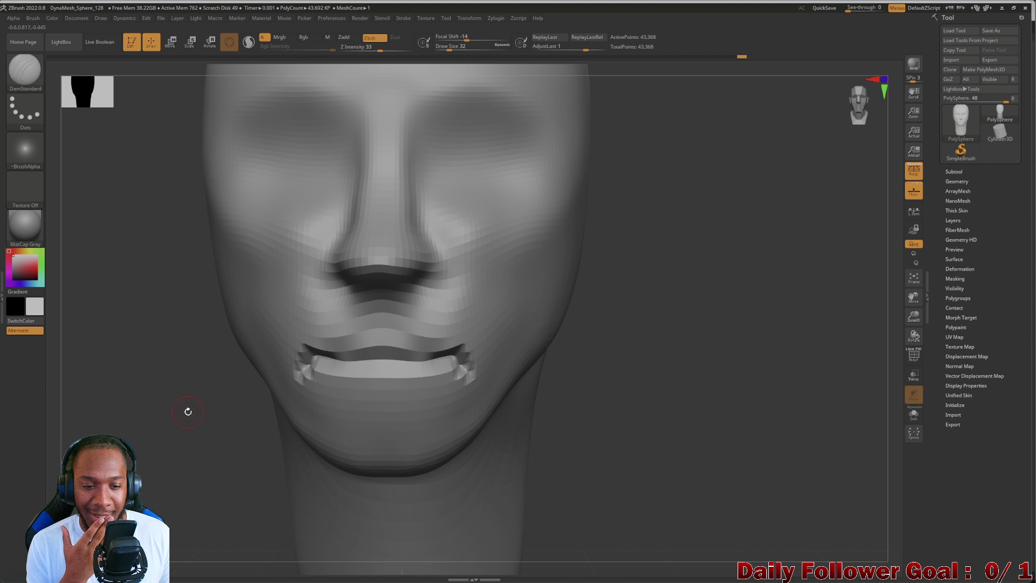
{"action": "mouse_move", "coordinate": [406, 418]}
{"action": "left_mouse_down"}
{"action": "mouse_move", "coordinate": [370, 411]}
{"action": "mouse_move", "coordinate": [416, 419]}
{"action": "mouse_move", "coordinate": [360, 414]}
{"action": "left_mouse_up"}
Build the lower lip into a fuller raised shape, checking the side profile.
{"action": "mouse_move", "coordinate": [375, 416]}
{"action": "left_mouse_down"}
{"action": "mouse_move", "coordinate": [410, 418]}
{"action": "mouse_move", "coordinate": [346, 415]}
{"action": "mouse_move", "coordinate": [426, 413]}
{"action": "mouse_move", "coordinate": [356, 412]}
{"action": "left_mouse_up"}
{"action": "mouse_move", "coordinate": [211, 450]}
{"action": "left_mouse_down"}
{"action": "mouse_move", "coordinate": [143, 440]}
{"action": "mouse_move", "coordinate": [184, 422]}
{"action": "mouse_move", "coordinate": [426, 411]}
{"action": "mouse_move", "coordinate": [351, 410]}
{"action": "left_mouse_up"}
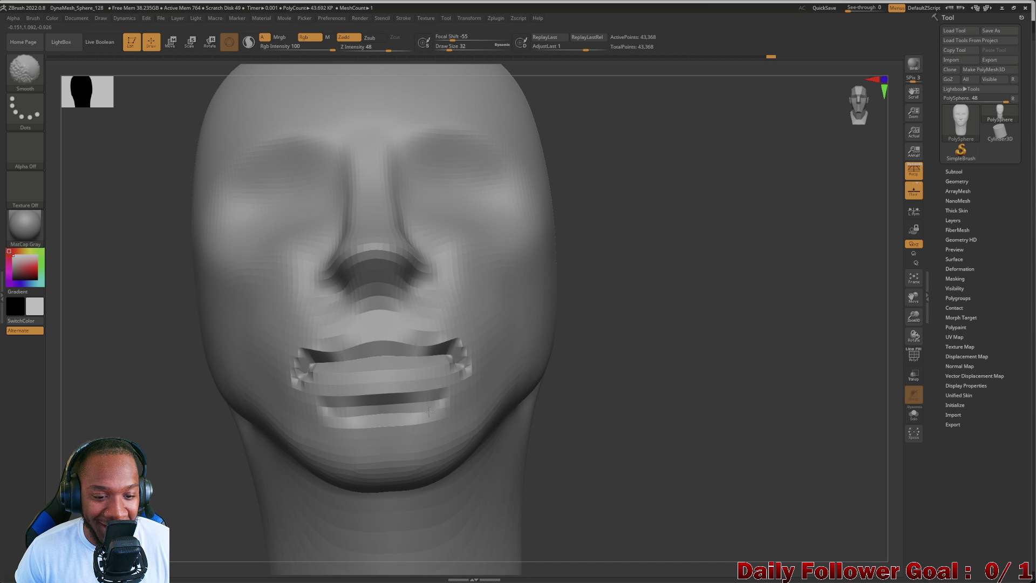
{"action": "left_click_drag", "start_coordinate": [168, 421], "coordinate": [253, 436]}
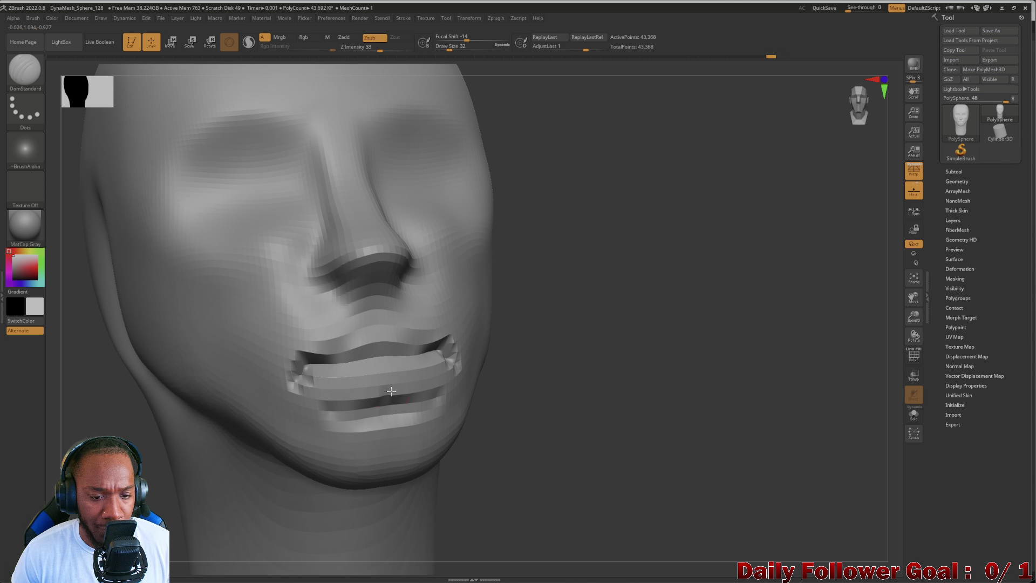
{"action": "left_click_drag", "start_coordinate": [391, 391], "coordinate": [388, 399]}
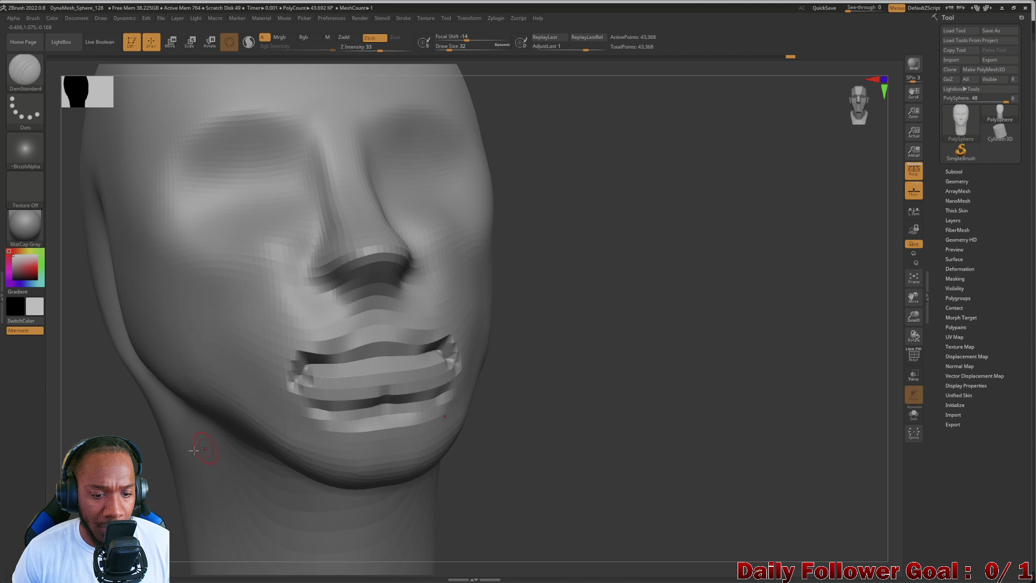
Carve a groove beneath the lower lip after checking both profiles.
{"action": "right_click_drag", "start_coordinate": [316, 413], "coordinate": [324, 425], "text": "shift"}
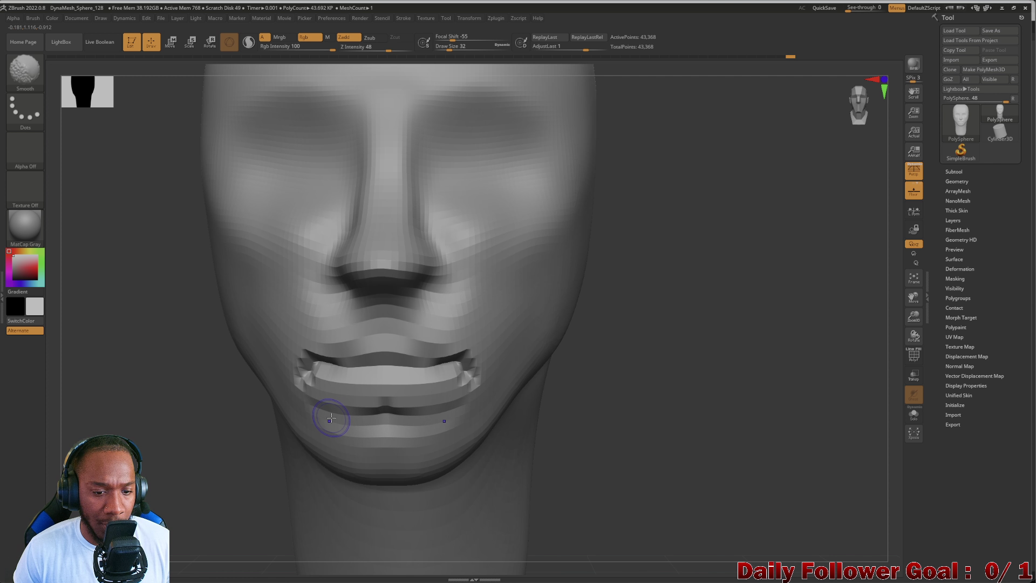
{"action": "mouse_move", "coordinate": [254, 424]}
{"action": "left_mouse_down"}
{"action": "mouse_move", "coordinate": [134, 423]}
{"action": "mouse_move", "coordinate": [203, 446]}
{"action": "left_mouse_up"}
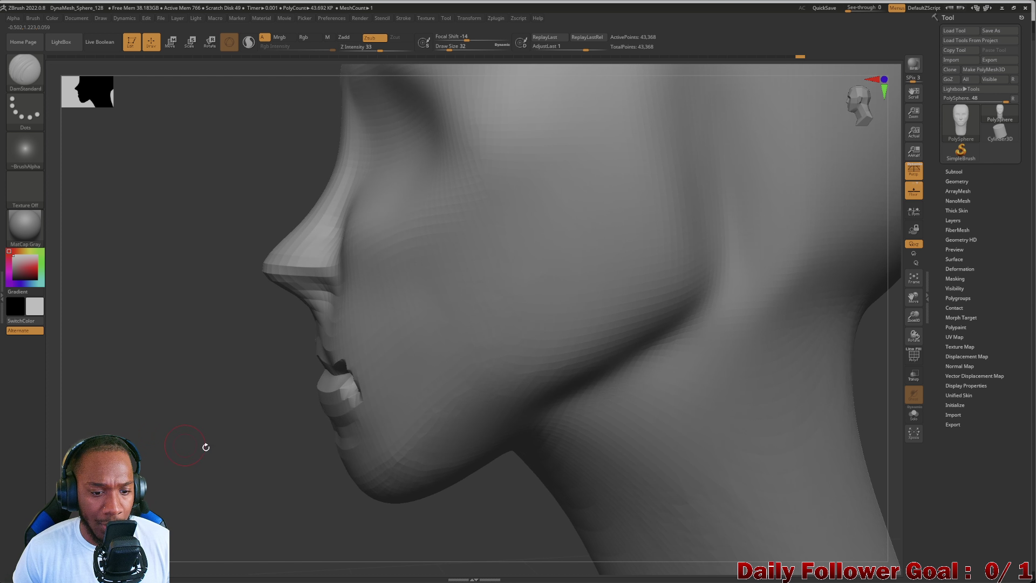
{"action": "left_click_drag", "start_coordinate": [282, 435], "coordinate": [222, 435]}
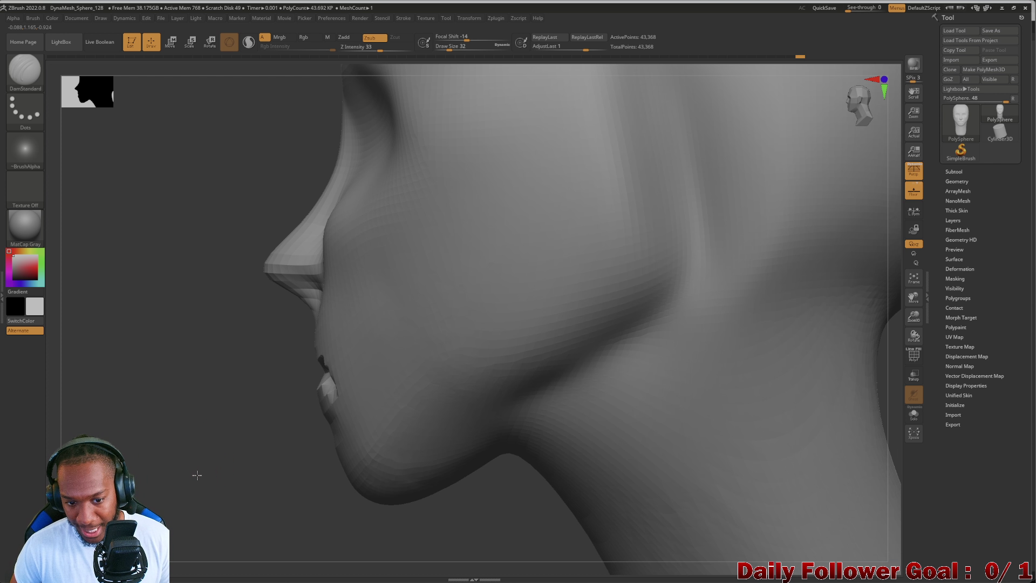
{"action": "mouse_move", "coordinate": [196, 474]}
{"action": "left_mouse_down"}
{"action": "mouse_move", "coordinate": [203, 434]}
{"action": "mouse_move", "coordinate": [292, 377]}
{"action": "mouse_move", "coordinate": [261, 428]}
{"action": "mouse_move", "coordinate": [486, 346]}
{"action": "left_mouse_up"}
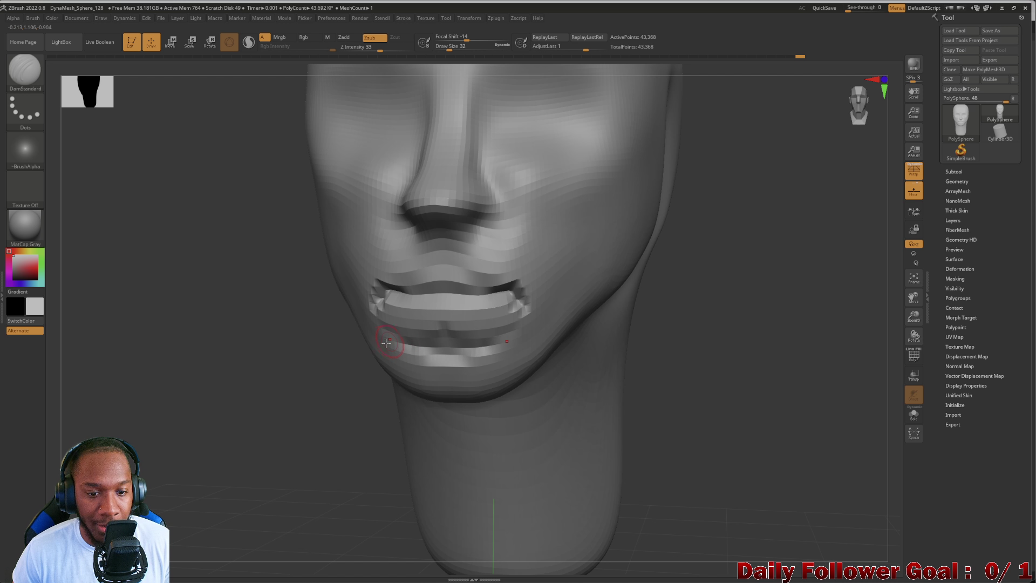
{"action": "left_click_drag", "start_coordinate": [402, 344], "coordinate": [491, 345]}
{"action": "left_click", "coordinate": [25, 69]}
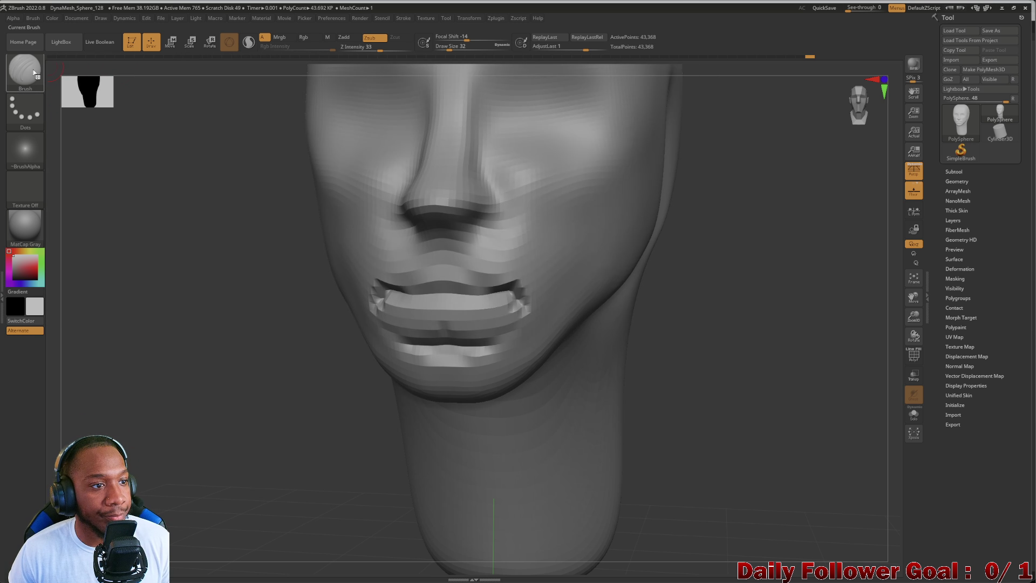
{"action": "left_click", "coordinate": [25, 69]}
{"action": "left_click", "coordinate": [269, 77]}
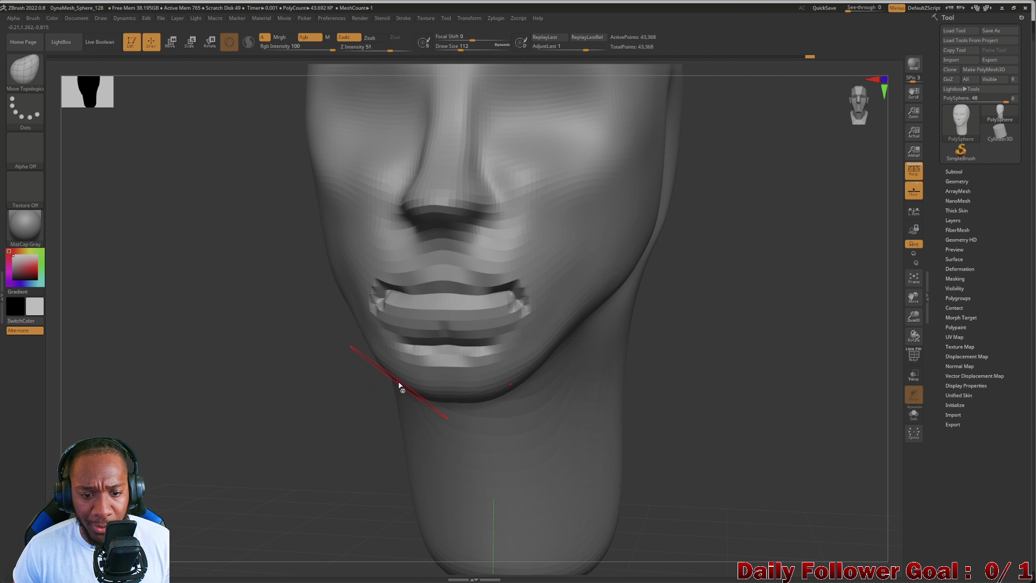
{"action": "left_click_drag", "start_coordinate": [183, 366], "coordinate": [292, 392]}
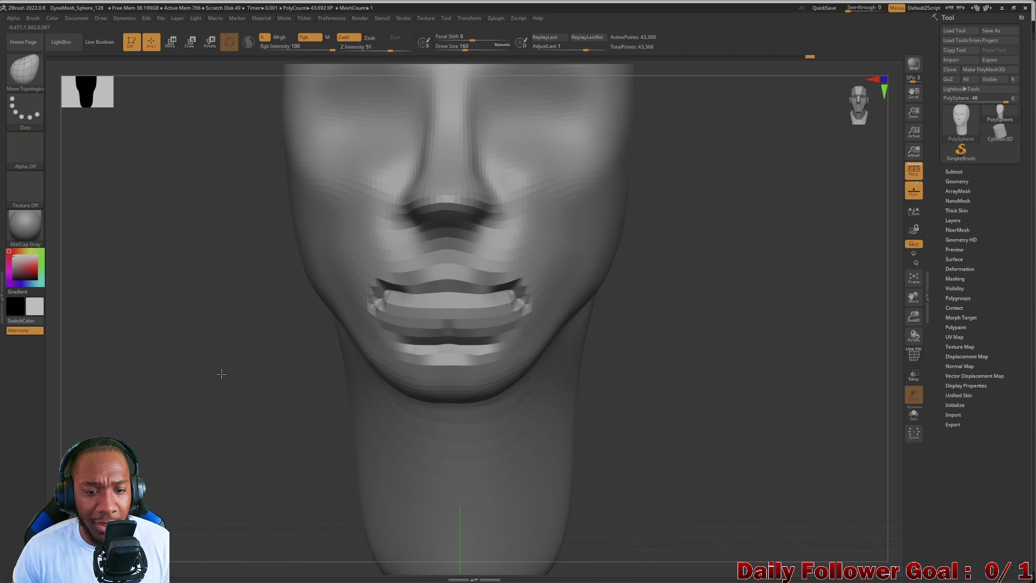
{"action": "left_click_drag", "start_coordinate": [219, 370], "coordinate": [322, 396]}
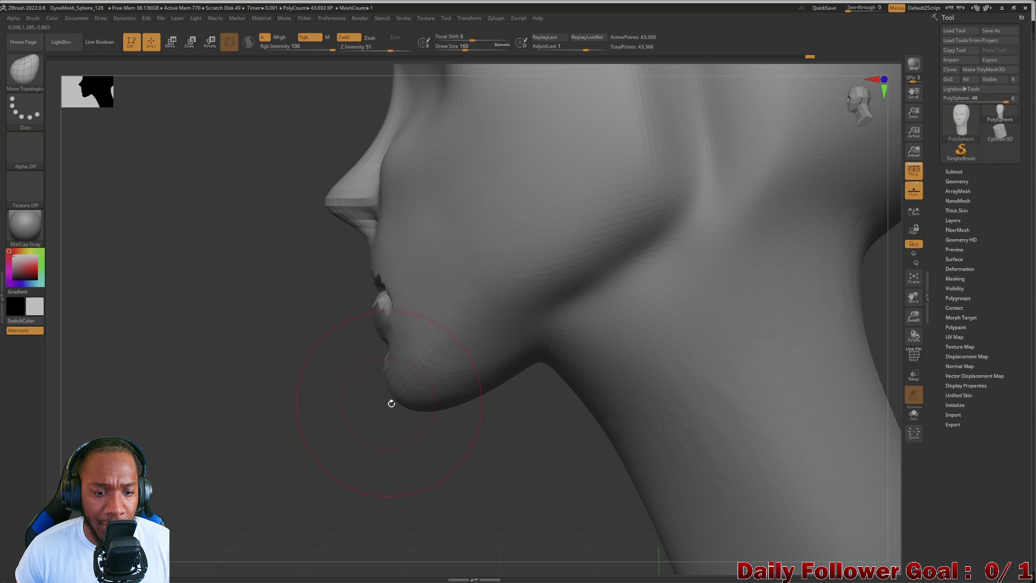
{"action": "mouse_move", "coordinate": [392, 404]}
{"action": "left_mouse_down"}
{"action": "mouse_move", "coordinate": [293, 416]}
{"action": "mouse_move", "coordinate": [365, 402]}
{"action": "left_mouse_up"}
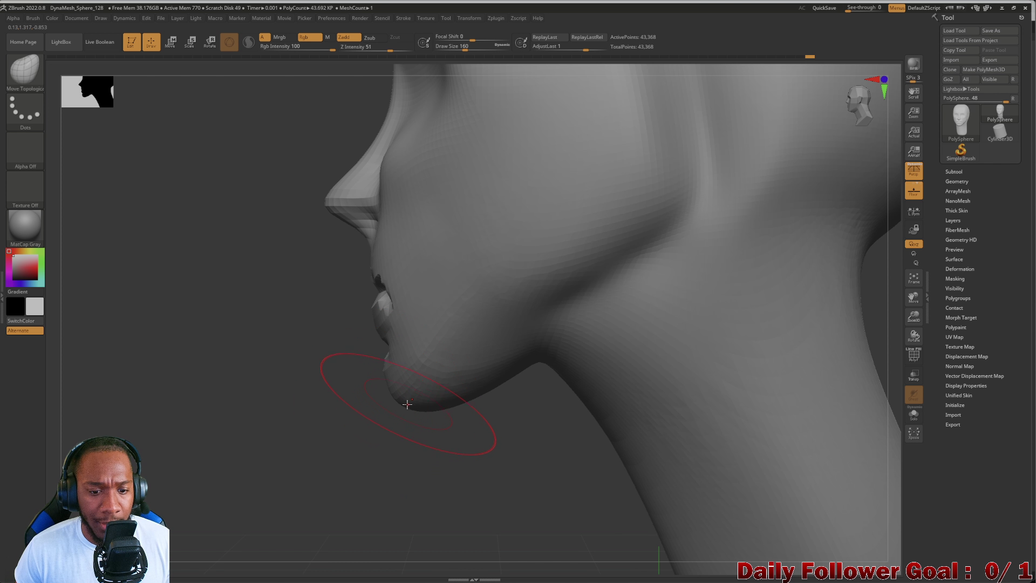
{"action": "mouse_move", "coordinate": [250, 430]}
{"action": "left_mouse_down"}
{"action": "mouse_move", "coordinate": [171, 405]}
{"action": "mouse_move", "coordinate": [257, 407]}
{"action": "left_mouse_up"}
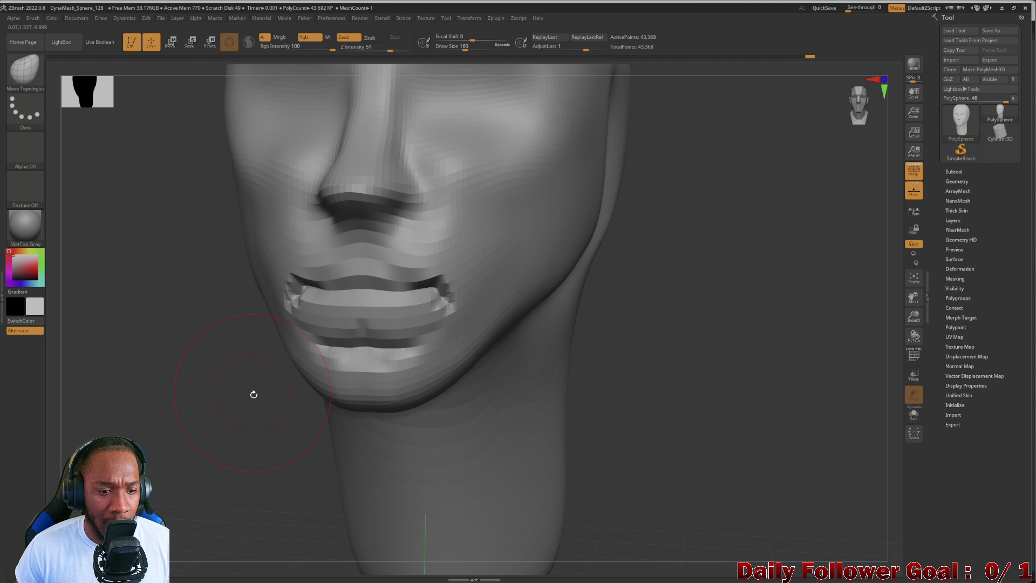
{"action": "key", "text": "bracketright"}
{"action": "mouse_move", "coordinate": [183, 387]}
{"action": "left_mouse_down"}
{"action": "mouse_move", "coordinate": [173, 397]}
{"action": "mouse_move", "coordinate": [301, 402]}
{"action": "left_mouse_up"}
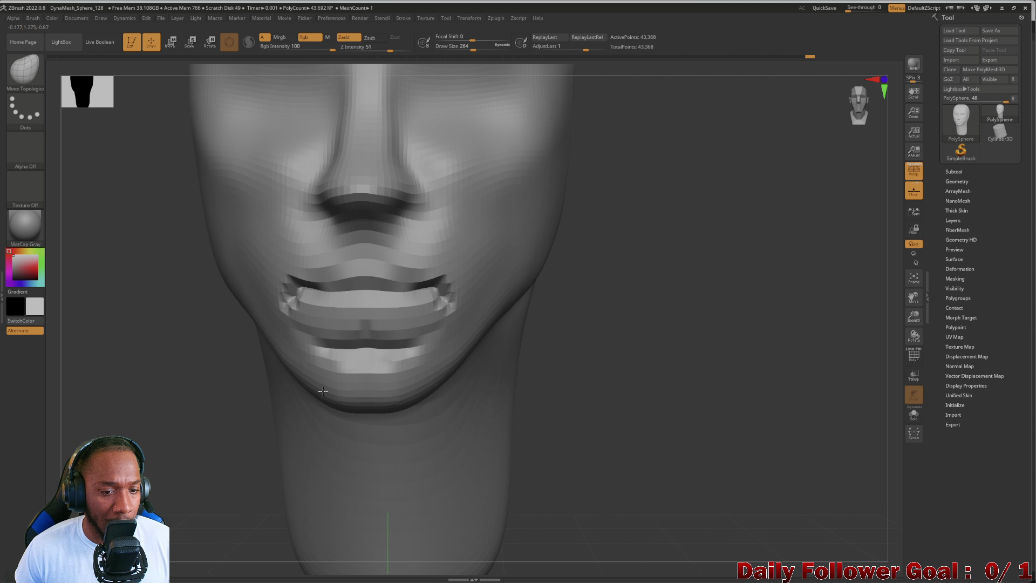
{"action": "key", "text": "bracketleft"}
{"action": "key", "text": "bracketleft"}
{"action": "key", "text": "bracketleft"}
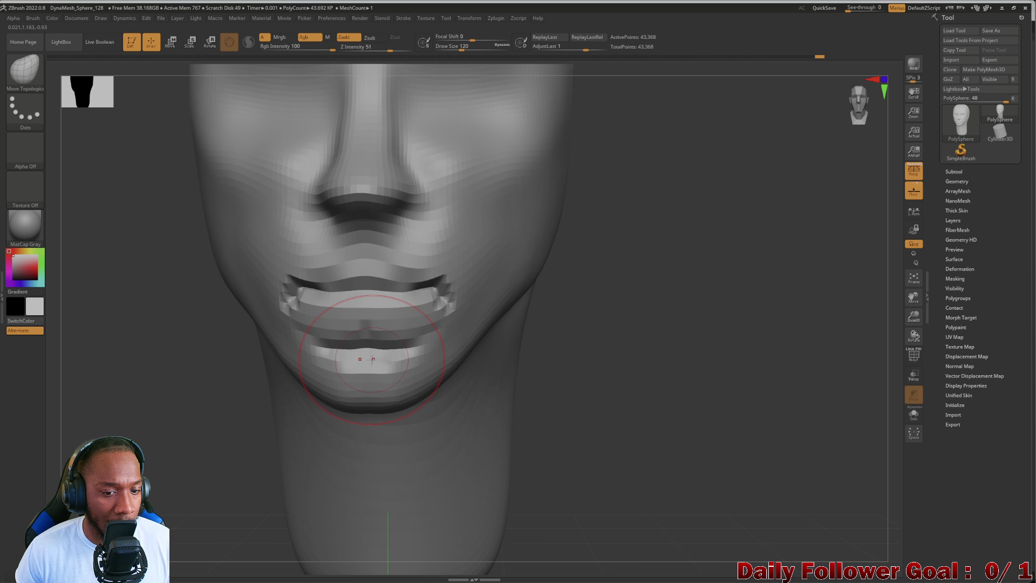
{"action": "key", "text": "bracketleft"}
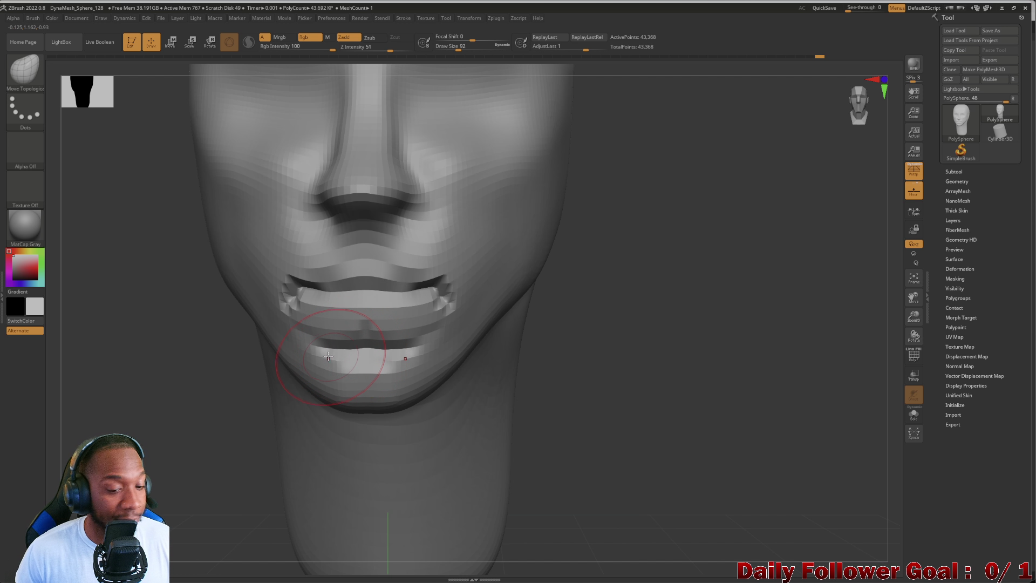
{"action": "key", "text": "bracketleft"}
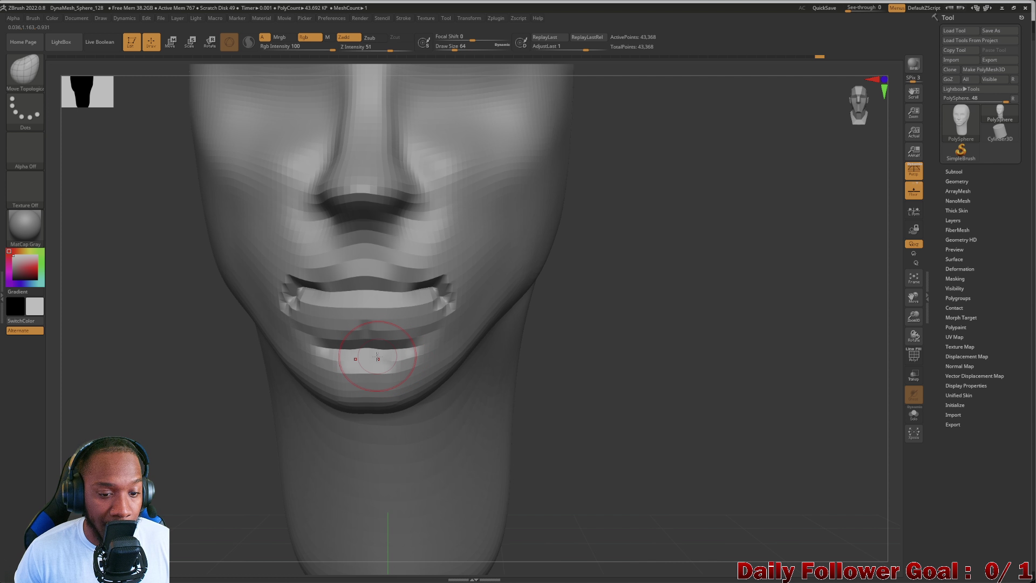
{"action": "mouse_move", "coordinate": [377, 356]}
{"action": "left_mouse_down", "text": "shift"}
{"action": "mouse_move", "coordinate": [348, 350]}
{"action": "mouse_move", "coordinate": [377, 369]}
{"action": "left_mouse_up", "text": "shift"}
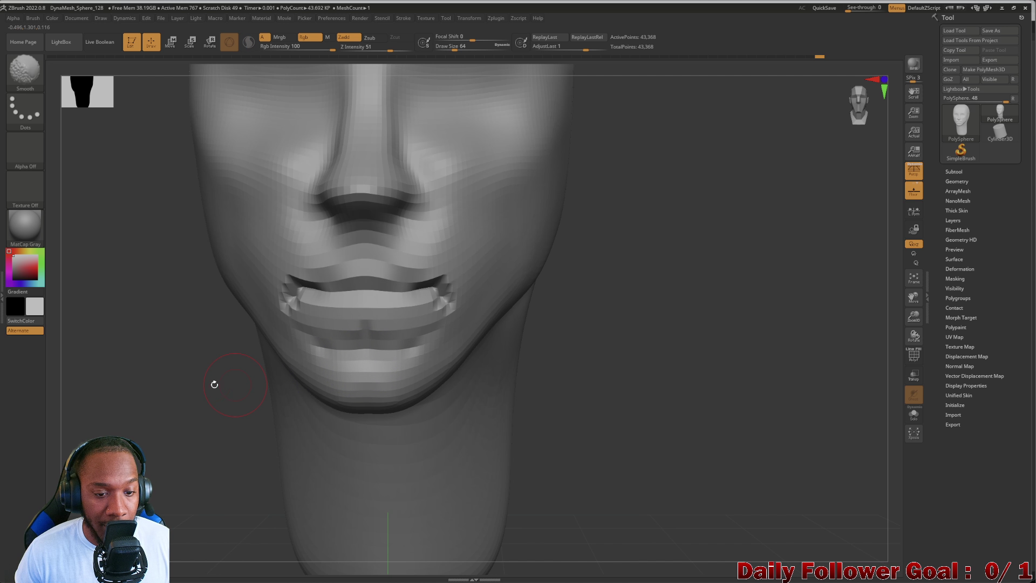
{"action": "mouse_move", "coordinate": [215, 384]}
{"action": "left_mouse_down"}
{"action": "mouse_move", "coordinate": [127, 366]}
{"action": "mouse_move", "coordinate": [183, 378]}
{"action": "left_mouse_up"}
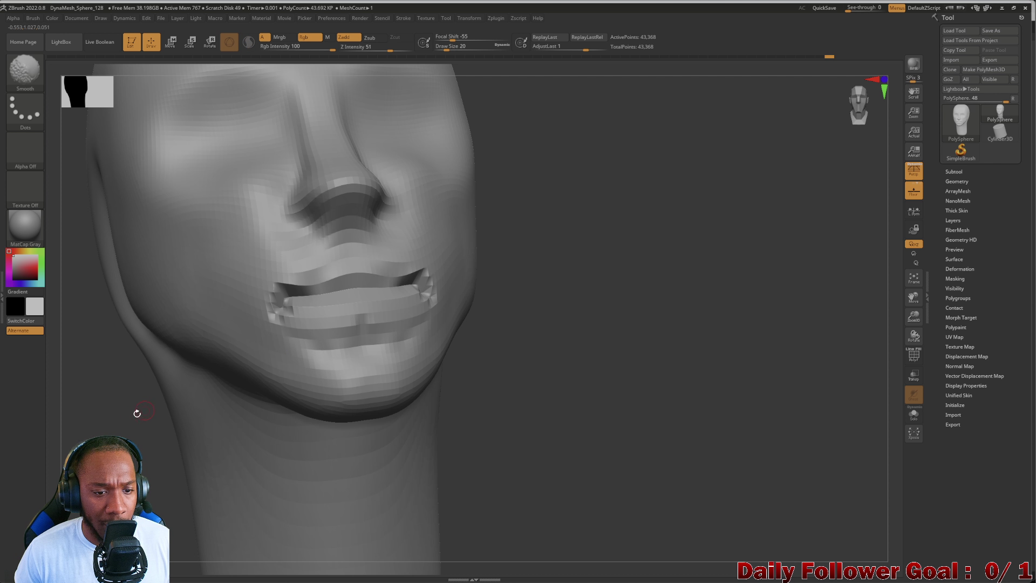
{"action": "left_click_drag", "start_coordinate": [137, 413], "coordinate": [89, 415], "text": "shift"}
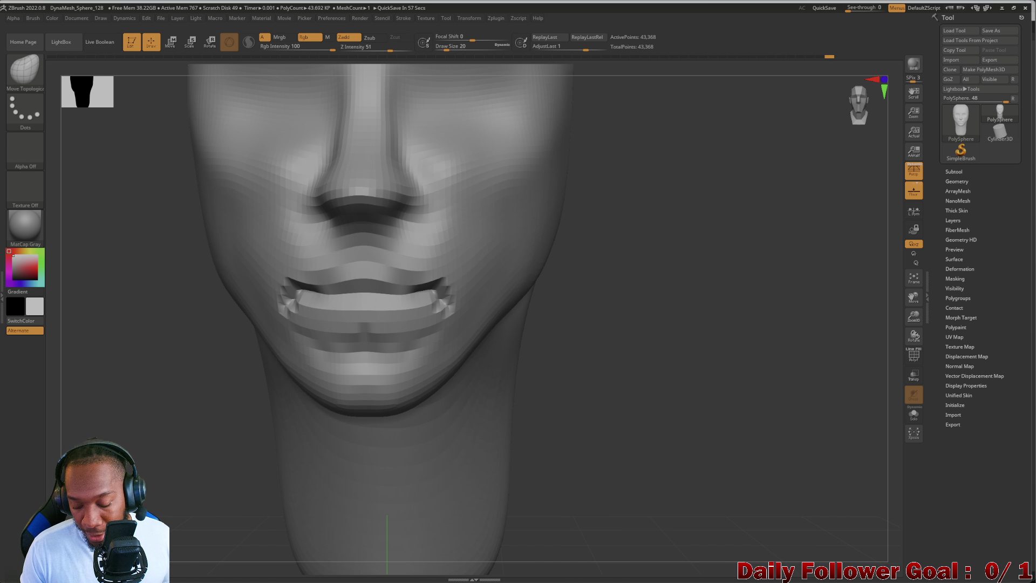
Orbit the head around its profile, adjust the Draw Size with the bracket keys, and bring up the brush library.
{"action": "left_click_drag", "start_coordinate": [120, 387], "coordinate": [142, 398]}
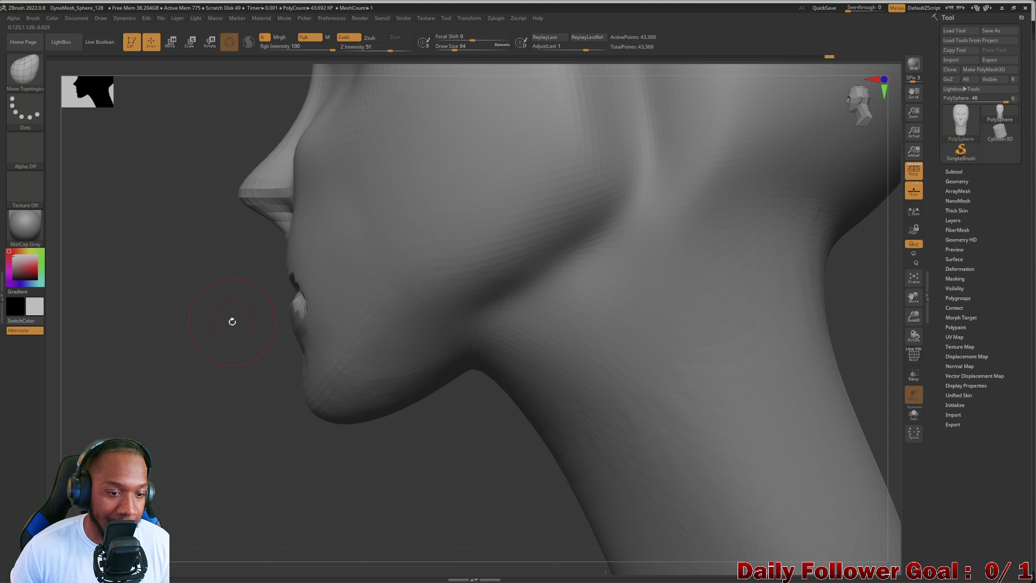
{"action": "key", "text": "bracketright"}
{"action": "key", "text": "bracketright"}
{"action": "key", "text": "bracketright"}
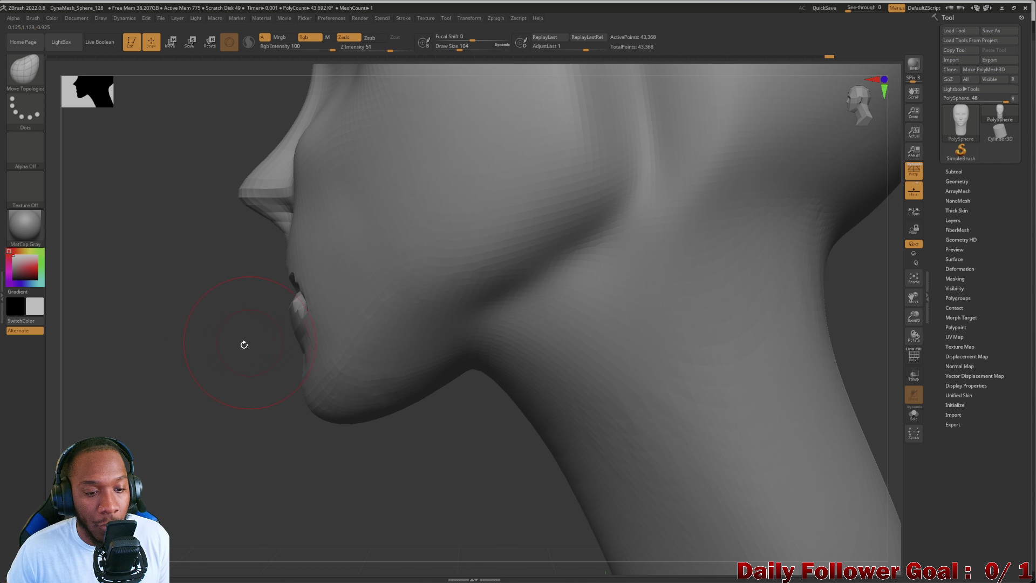
{"action": "mouse_move", "coordinate": [244, 344]}
{"action": "left_mouse_down"}
{"action": "mouse_move", "coordinate": [196, 365]}
{"action": "mouse_move", "coordinate": [195, 333]}
{"action": "mouse_move", "coordinate": [234, 348]}
{"action": "left_mouse_up"}
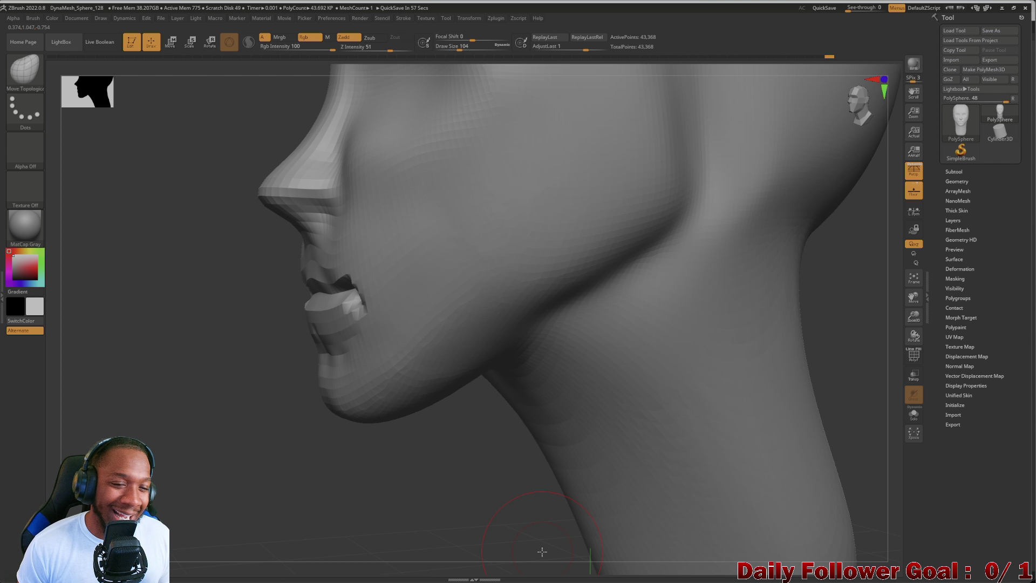
{"action": "mouse_move", "coordinate": [291, 335]}
{"action": "left_mouse_down"}
{"action": "mouse_move", "coordinate": [255, 315]}
{"action": "mouse_move", "coordinate": [209, 351]}
{"action": "mouse_move", "coordinate": [277, 342]}
{"action": "mouse_move", "coordinate": [309, 322]}
{"action": "left_mouse_up"}
{"action": "mouse_move", "coordinate": [203, 389]}
{"action": "left_mouse_down"}
{"action": "mouse_move", "coordinate": [302, 377]}
{"action": "mouse_move", "coordinate": [253, 388]}
{"action": "left_mouse_up"}
{"action": "right_click_drag", "start_coordinate": [253, 388], "coordinate": [288, 375]}
{"action": "key", "text": "bracketleft"}
{"action": "key", "text": "bracketleft"}
{"action": "key", "text": "bracketleft"}
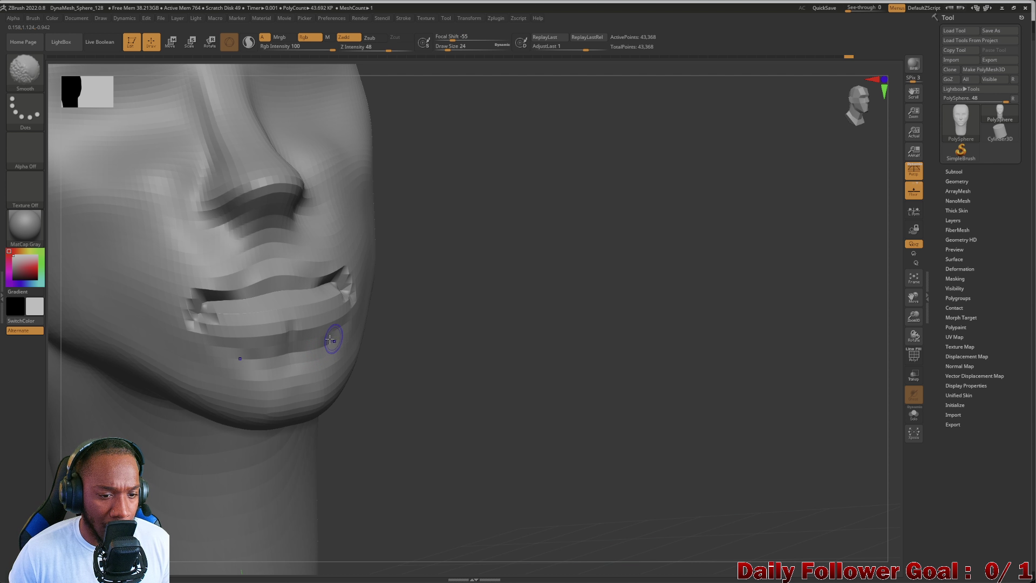
{"action": "mouse_move", "coordinate": [476, 355]}
{"action": "right_mouse_down"}
{"action": "mouse_move", "coordinate": [131, 407]}
{"action": "mouse_move", "coordinate": [220, 294]}
{"action": "mouse_move", "coordinate": [182, 322]}
{"action": "right_mouse_up"}
{"action": "left_click", "coordinate": [25, 71]}
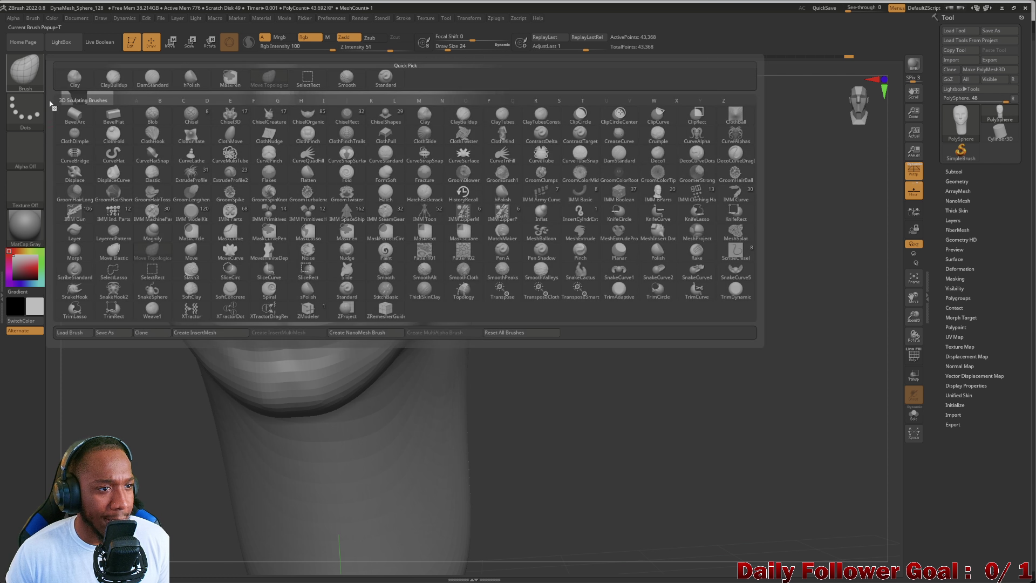
Zoom in on the lips and pull the upper lip up into a curved peak on both sides.
{"action": "scroll", "coordinate": [116, 376], "scroll_direction": "up", "scroll_amount": 2}
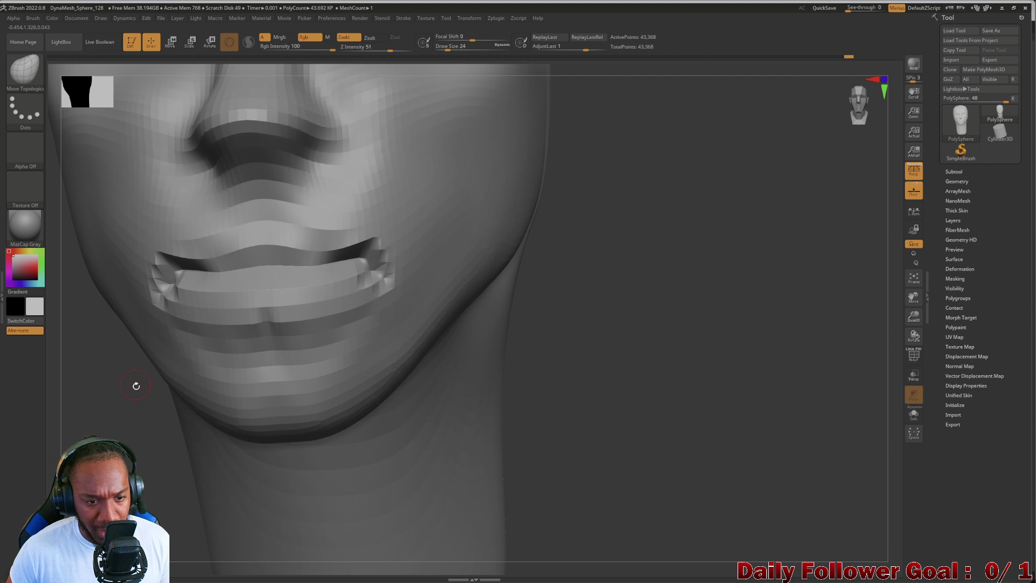
{"action": "scroll", "coordinate": [88, 383], "scroll_direction": "up", "scroll_amount": 2}
{"action": "mouse_move", "coordinate": [582, 391]}
{"action": "right_mouse_down"}
{"action": "mouse_move", "coordinate": [204, 412]}
{"action": "mouse_move", "coordinate": [127, 400]}
{"action": "mouse_move", "coordinate": [143, 411]}
{"action": "right_mouse_up"}
{"action": "scroll", "coordinate": [143, 411], "scroll_direction": "up", "scroll_amount": 2}
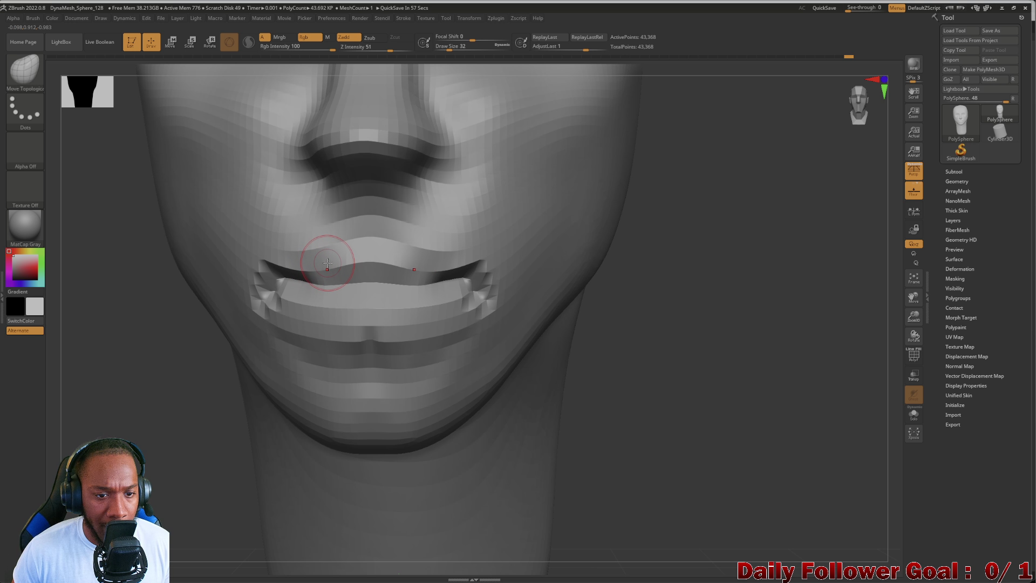
{"action": "left_click_drag", "start_coordinate": [334, 259], "coordinate": [340, 250]}
{"action": "key", "text": "bracketright"}
{"action": "key", "text": "bracketright"}
{"action": "key", "text": "bracketright"}
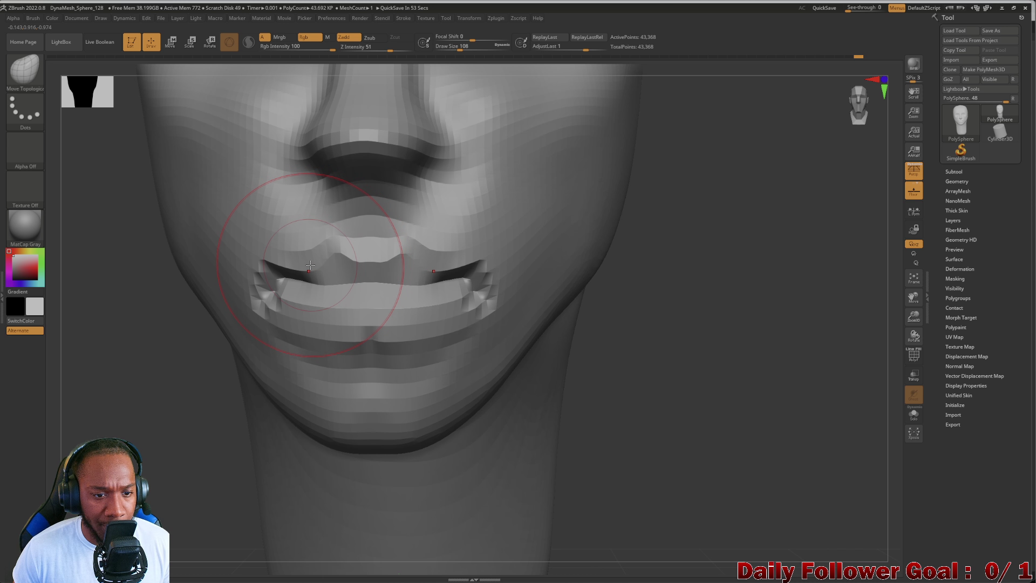
{"action": "key", "text": "bracketleft"}
{"action": "left_click_drag", "start_coordinate": [313, 263], "coordinate": [300, 254]}
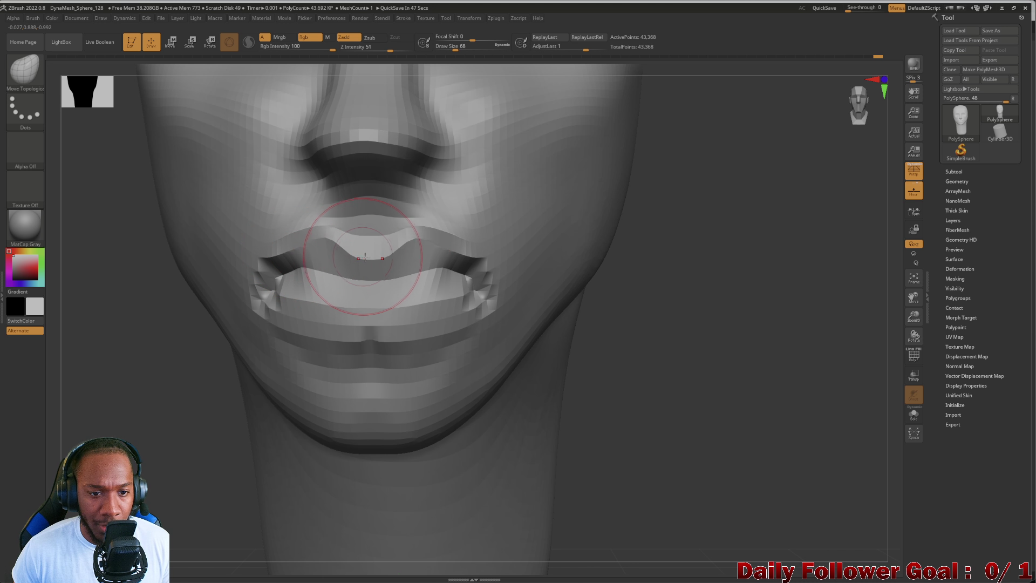
Check the lips from the side, then mask the band from the eyes down to the mouth.
{"action": "mouse_move", "coordinate": [124, 337]}
{"action": "left_mouse_down"}
{"action": "mouse_move", "coordinate": [96, 328]}
{"action": "mouse_move", "coordinate": [205, 300]}
{"action": "left_mouse_up"}
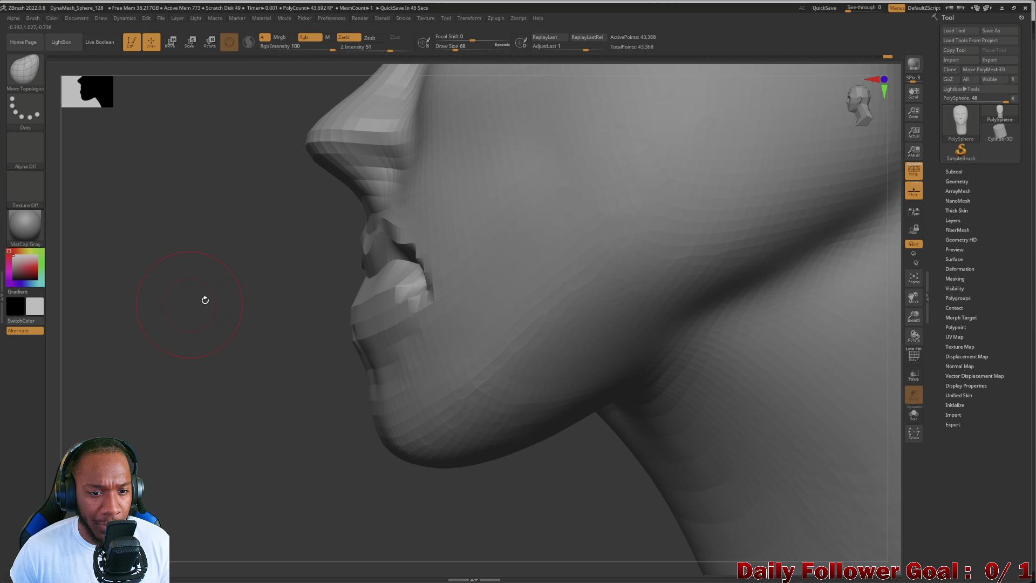
{"action": "mouse_move", "coordinate": [284, 277]}
{"action": "left_mouse_down"}
{"action": "mouse_move", "coordinate": [378, 281]}
{"action": "mouse_move", "coordinate": [254, 291]}
{"action": "mouse_move", "coordinate": [211, 303]}
{"action": "mouse_move", "coordinate": [212, 313]}
{"action": "left_mouse_up"}
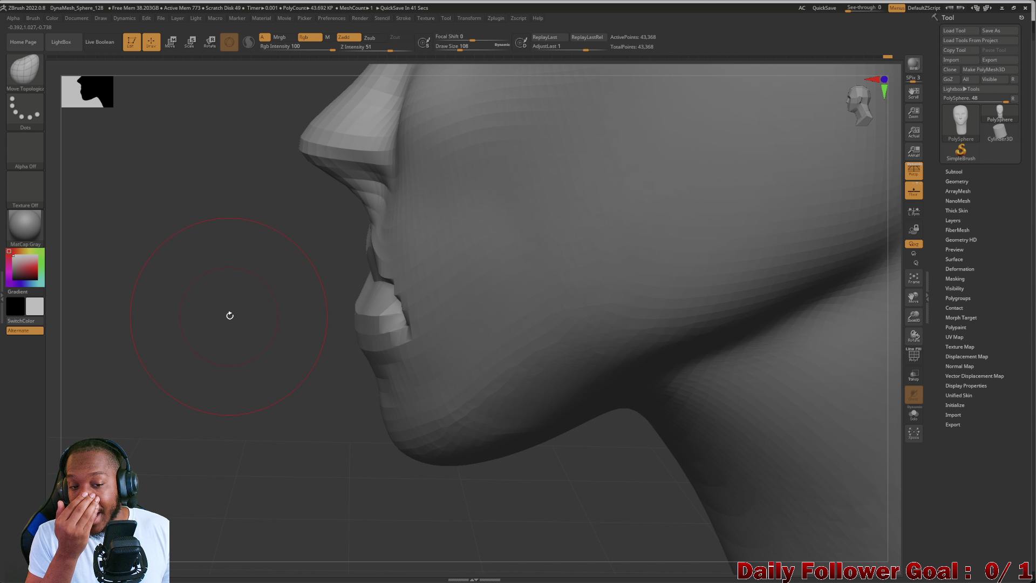
{"action": "mouse_move", "coordinate": [164, 277]}
{"action": "left_mouse_down"}
{"action": "mouse_move", "coordinate": [200, 268]}
{"action": "mouse_move", "coordinate": [168, 276]}
{"action": "mouse_move", "coordinate": [190, 273]}
{"action": "mouse_move", "coordinate": [173, 270]}
{"action": "left_mouse_up"}
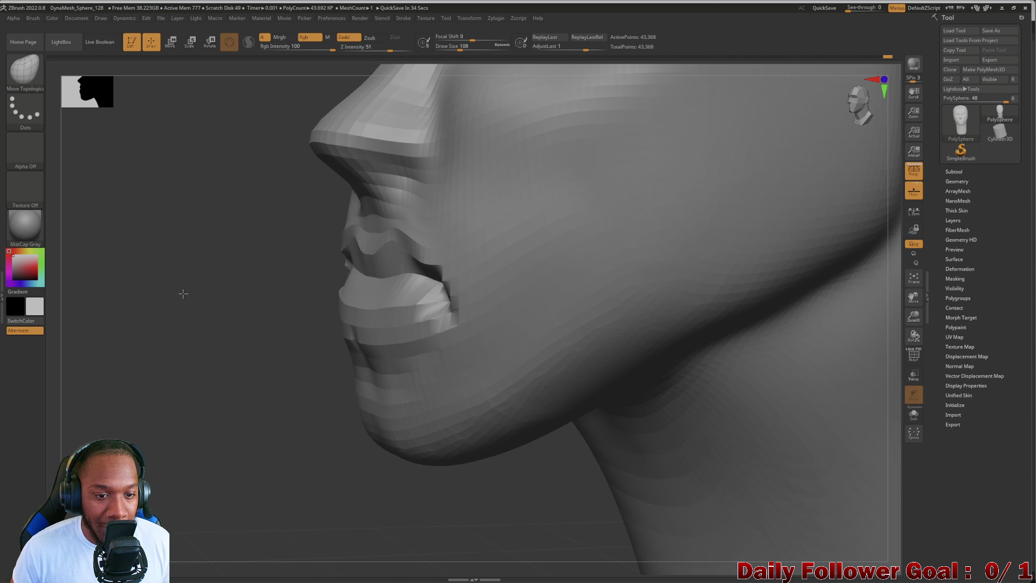
{"action": "mouse_move", "coordinate": [183, 291]}
{"action": "left_mouse_down"}
{"action": "mouse_move", "coordinate": [130, 296]}
{"action": "mouse_move", "coordinate": [457, 342]}
{"action": "mouse_move", "coordinate": [465, 361]}
{"action": "left_mouse_up"}
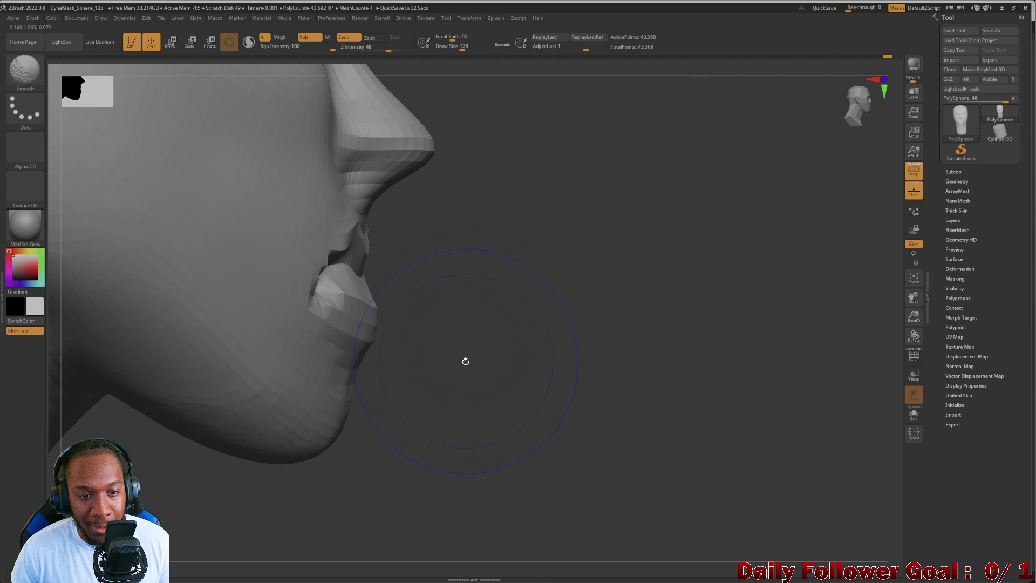
{"action": "key", "text": "["}
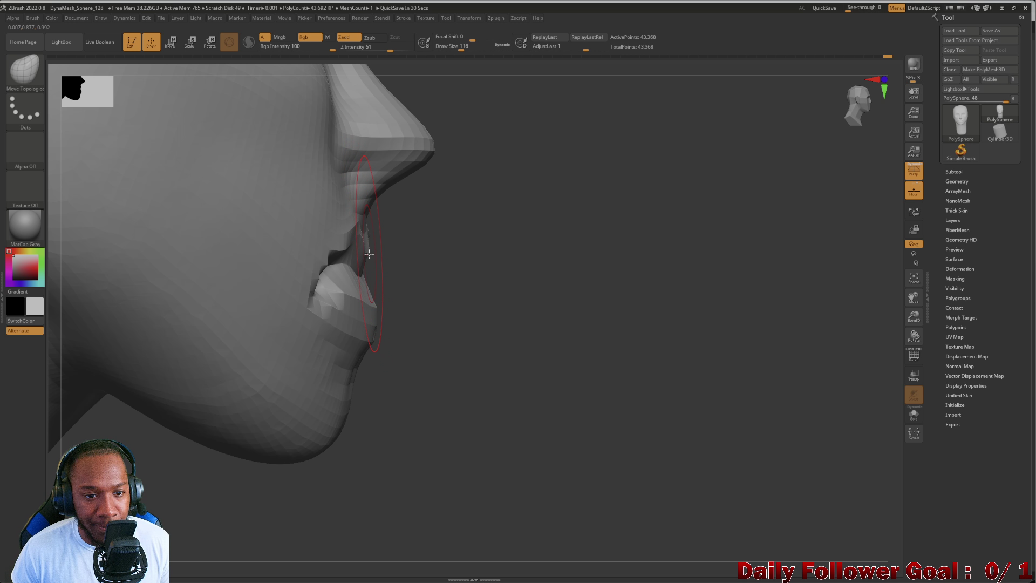
{"action": "left_click_drag", "start_coordinate": [488, 312], "coordinate": [559, 386]}
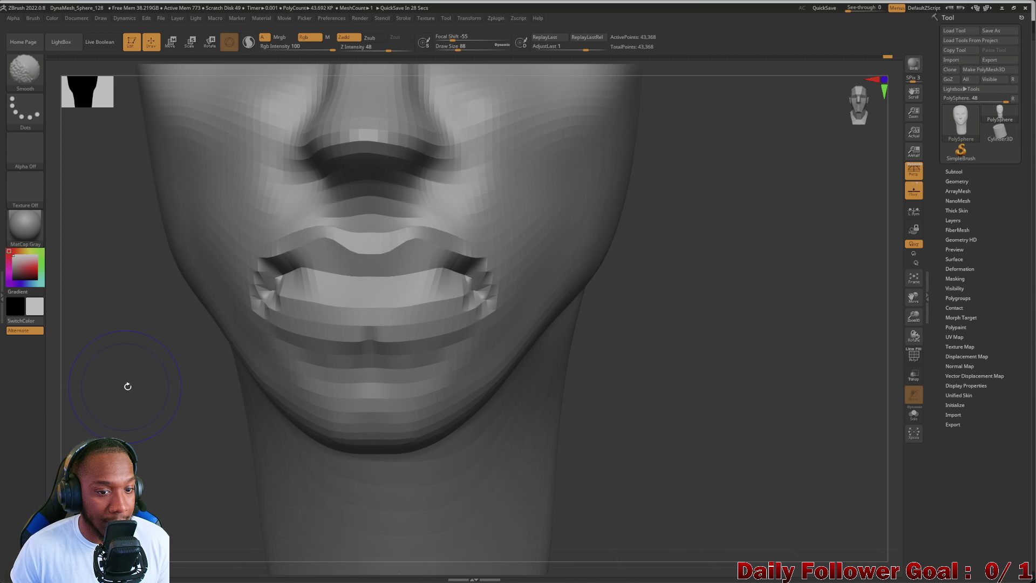
{"action": "key", "text": "f"}
{"action": "mouse_move", "coordinate": [96, 289]}
{"action": "left_mouse_down"}
{"action": "mouse_move", "coordinate": [120, 319]}
{"action": "mouse_move", "coordinate": [142, 308]}
{"action": "left_mouse_up"}
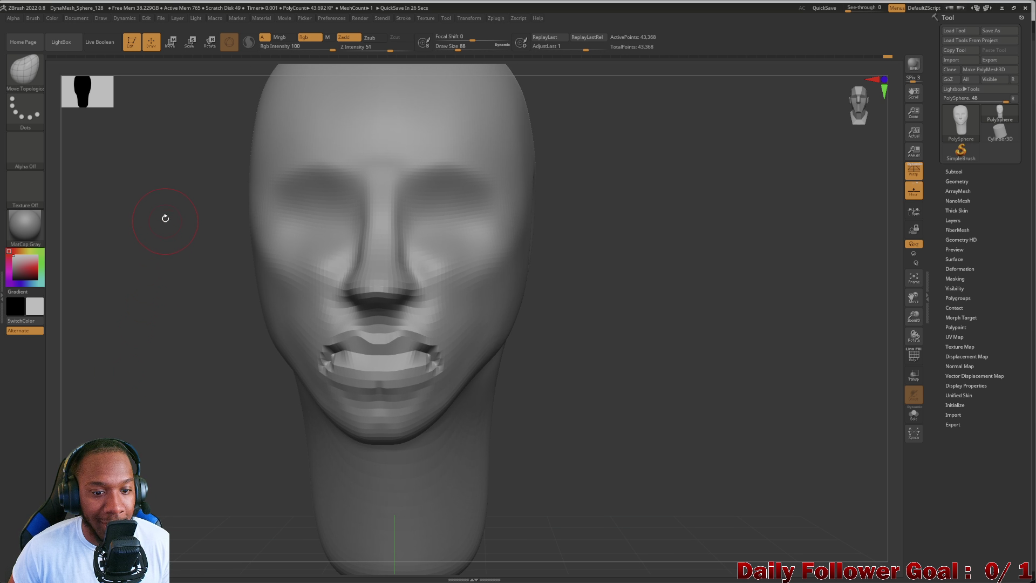
{"action": "left_click_drag", "start_coordinate": [146, 180], "coordinate": [650, 326], "text": "ctrl"}
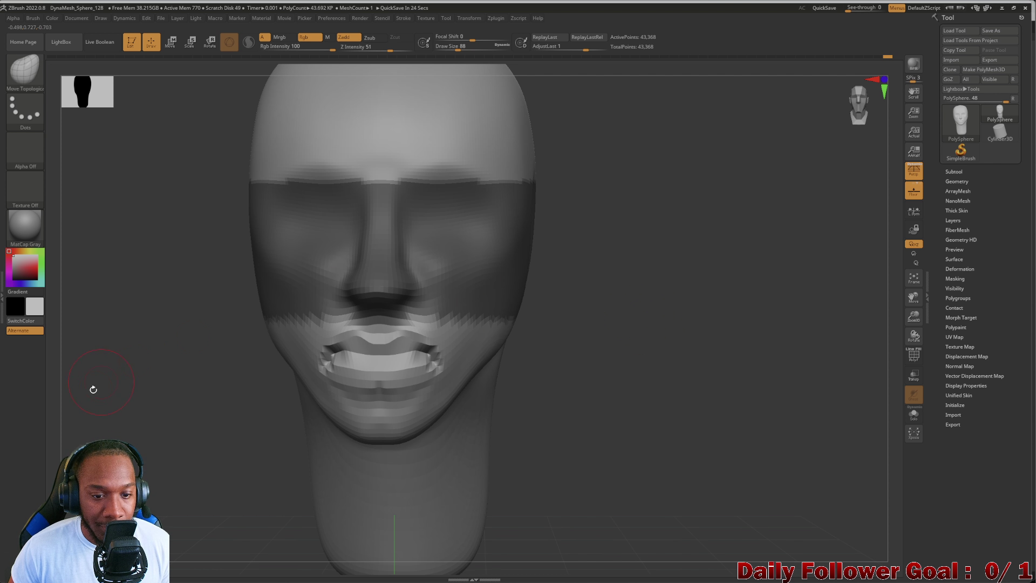
Inspect the masked lips from several angles and undo the recent upper-lip edits.
{"action": "left_click_drag", "start_coordinate": [93, 388], "coordinate": [122, 408]}
{"action": "mouse_move", "coordinate": [518, 377]}
{"action": "left_mouse_down"}
{"action": "mouse_move", "coordinate": [439, 376]}
{"action": "mouse_move", "coordinate": [453, 493]}
{"action": "mouse_move", "coordinate": [419, 361]}
{"action": "mouse_move", "coordinate": [372, 345]}
{"action": "mouse_move", "coordinate": [420, 358]}
{"action": "mouse_move", "coordinate": [429, 350]}
{"action": "mouse_move", "coordinate": [485, 373]}
{"action": "mouse_move", "coordinate": [417, 354]}
{"action": "mouse_move", "coordinate": [426, 372]}
{"action": "mouse_move", "coordinate": [594, 419]}
{"action": "mouse_move", "coordinate": [398, 348]}
{"action": "left_mouse_up"}
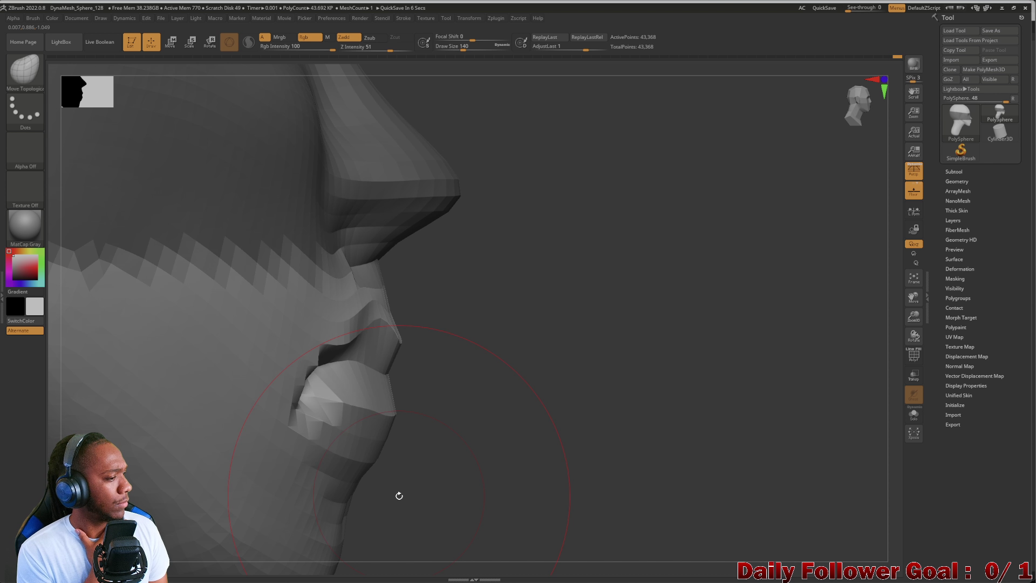
{"action": "mouse_move", "coordinate": [481, 441]}
{"action": "left_mouse_down"}
{"action": "mouse_move", "coordinate": [474, 426]}
{"action": "mouse_move", "coordinate": [576, 428]}
{"action": "mouse_move", "coordinate": [594, 447]}
{"action": "mouse_move", "coordinate": [585, 412]}
{"action": "mouse_move", "coordinate": [241, 394]}
{"action": "mouse_move", "coordinate": [253, 389]}
{"action": "mouse_move", "coordinate": [216, 360]}
{"action": "left_mouse_up"}
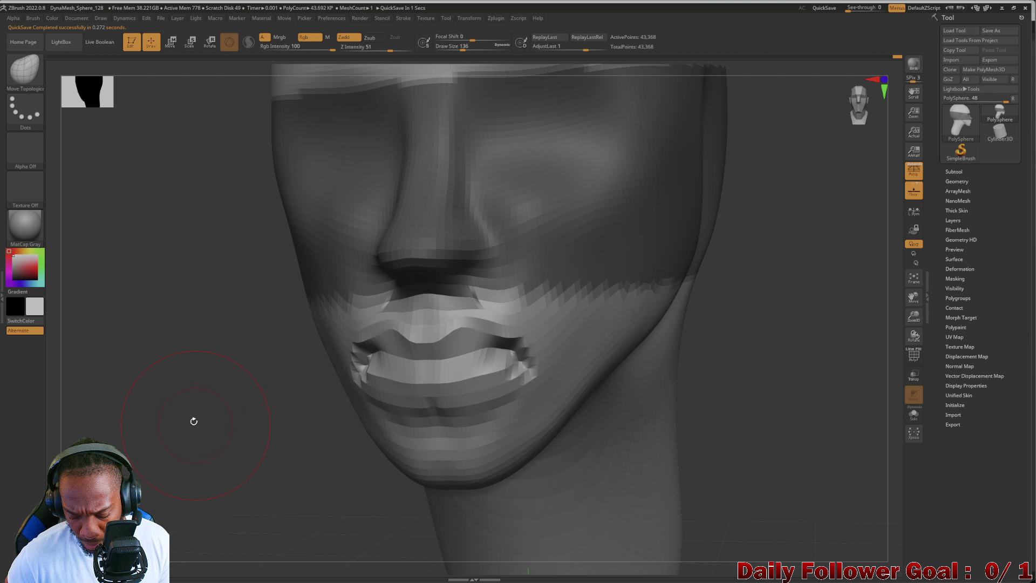
{"action": "left_click_drag", "start_coordinate": [194, 421], "coordinate": [185, 430]}
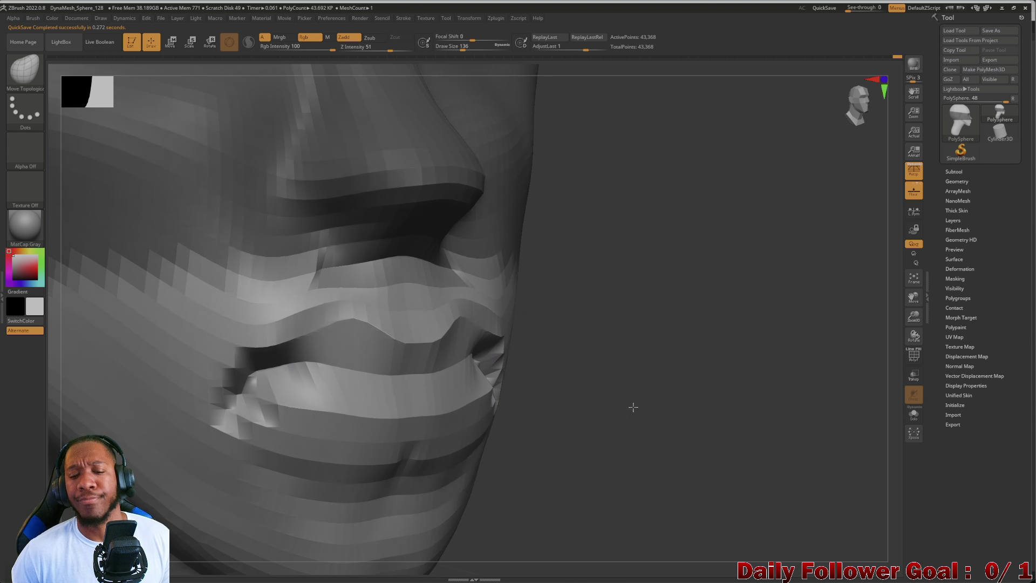
{"action": "mouse_move", "coordinate": [631, 407]}
{"action": "left_mouse_down", "text": "shift"}
{"action": "mouse_move", "coordinate": [528, 377]}
{"action": "mouse_move", "coordinate": [165, 370]}
{"action": "mouse_move", "coordinate": [169, 384]}
{"action": "left_mouse_up", "text": "shift"}
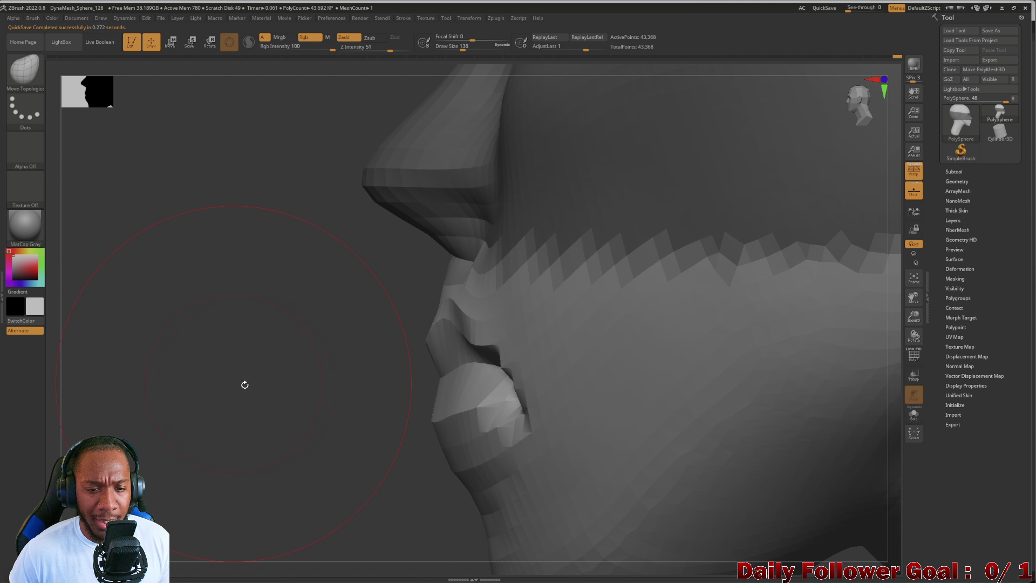
{"action": "key", "text": "ctrl+z"}
{"action": "key", "text": "ctrl+z"}
{"action": "key", "text": "ctrl+z"}
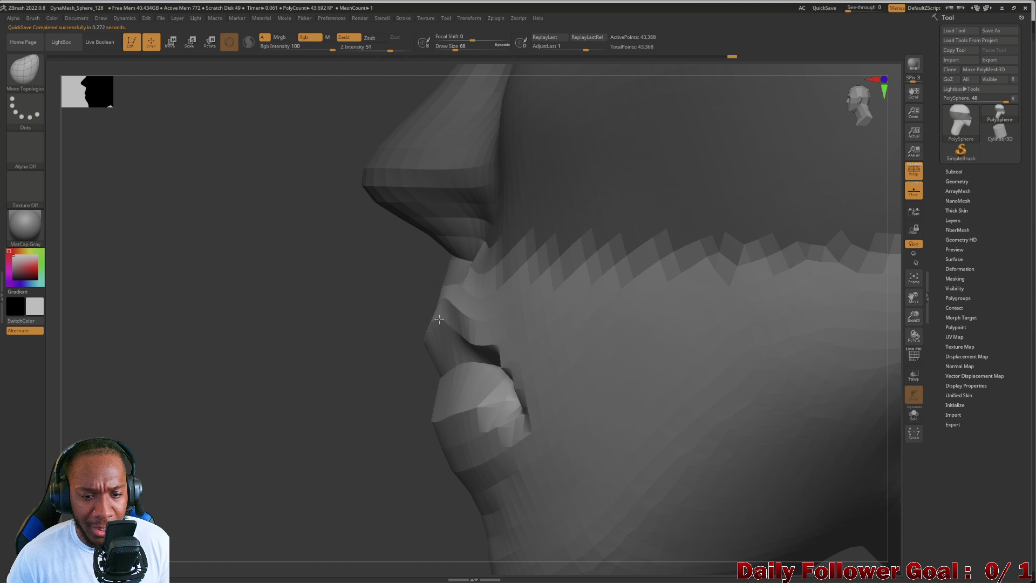
Reshape the upper lip and mouth corner within the masked band, then bring up the brush library.
{"action": "mouse_move", "coordinate": [433, 318]}
{"action": "left_mouse_down"}
{"action": "mouse_move", "coordinate": [597, 388]}
{"action": "mouse_move", "coordinate": [605, 383]}
{"action": "left_mouse_up"}
{"action": "mouse_move", "coordinate": [594, 432]}
{"action": "left_mouse_down"}
{"action": "mouse_move", "coordinate": [608, 384]}
{"action": "mouse_move", "coordinate": [673, 337]}
{"action": "mouse_move", "coordinate": [632, 384]}
{"action": "mouse_move", "coordinate": [609, 381]}
{"action": "left_mouse_up"}
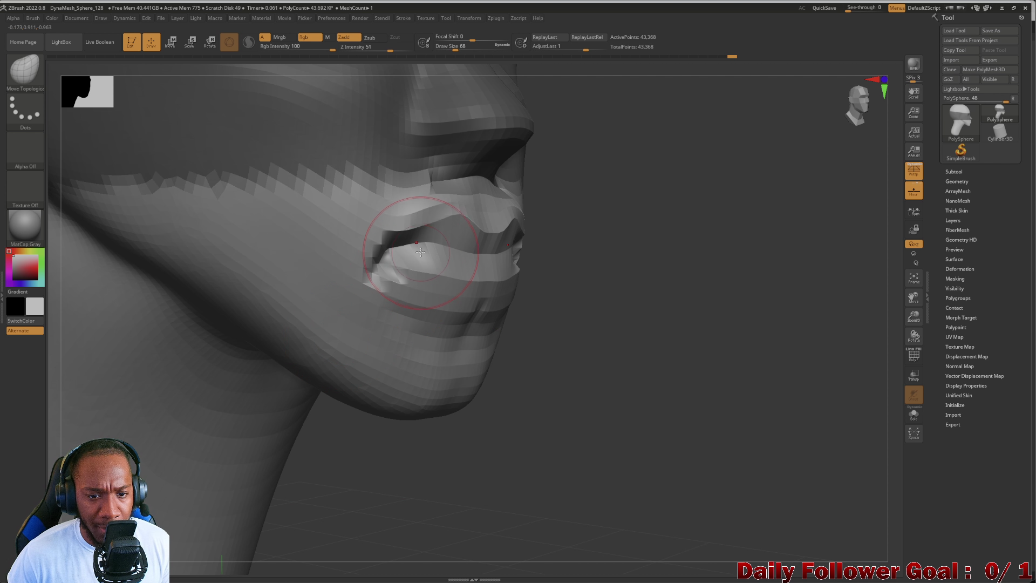
{"action": "mouse_move", "coordinate": [420, 251]}
{"action": "left_mouse_down"}
{"action": "mouse_move", "coordinate": [370, 266]}
{"action": "mouse_move", "coordinate": [394, 264]}
{"action": "left_mouse_up"}
{"action": "mouse_move", "coordinate": [602, 315]}
{"action": "left_mouse_down"}
{"action": "mouse_move", "coordinate": [196, 335]}
{"action": "mouse_move", "coordinate": [150, 367]}
{"action": "mouse_move", "coordinate": [282, 311]}
{"action": "left_mouse_up"}
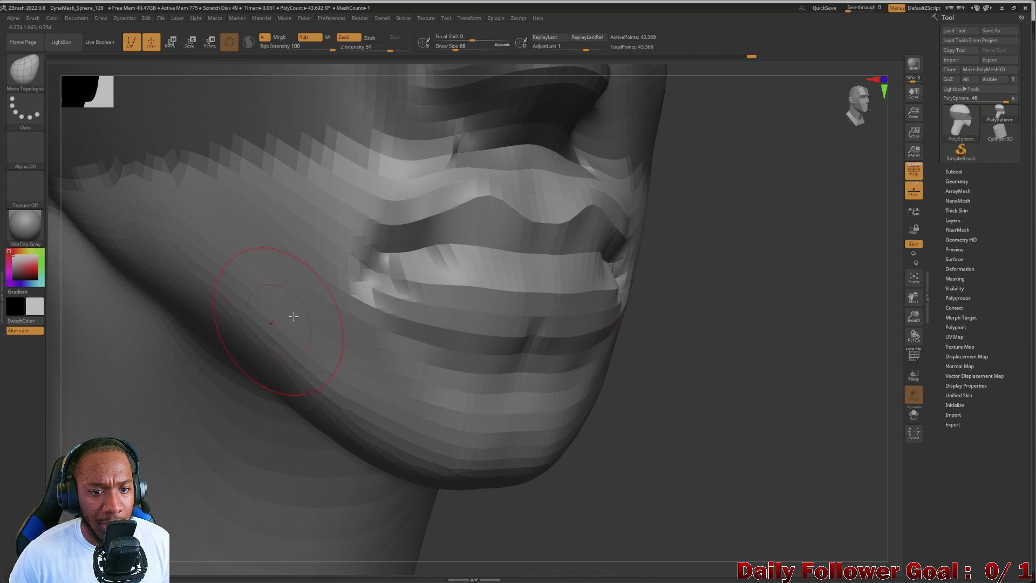
{"action": "left_click", "coordinate": [31, 76]}
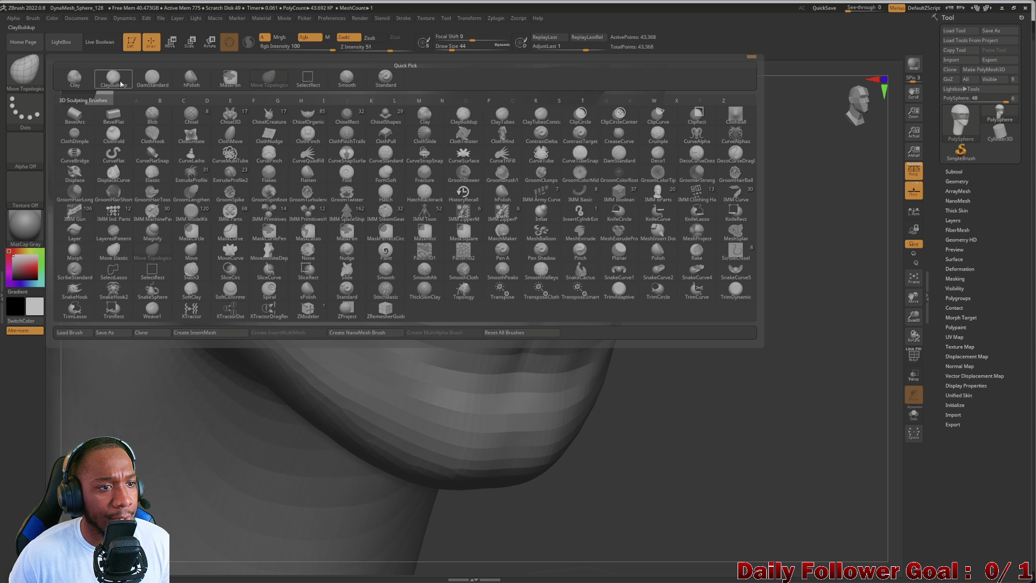
Carve creases at both mouth corners with DamStandard.
{"action": "left_click", "coordinate": [254, 195]}
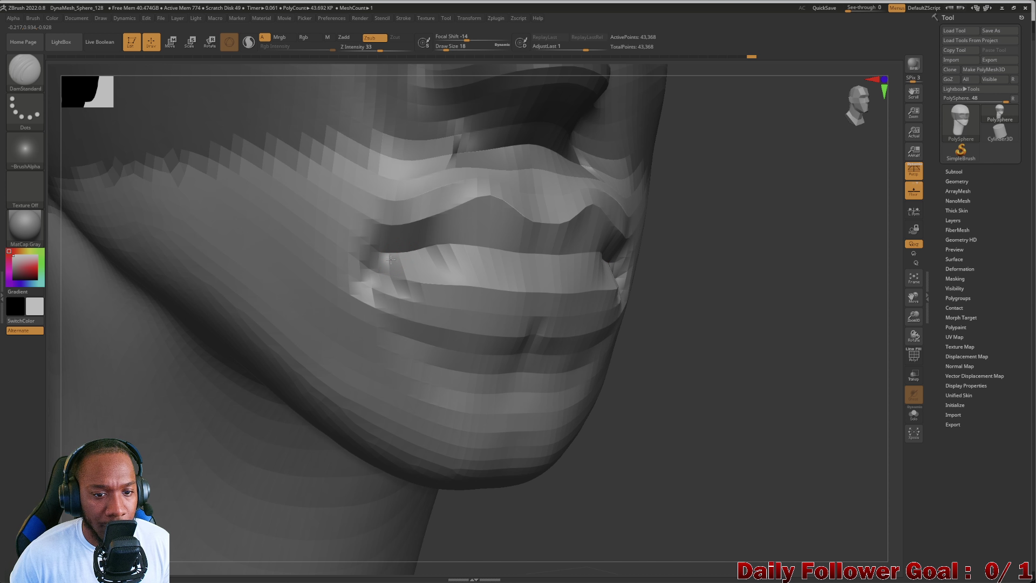
{"action": "mouse_move", "coordinate": [372, 273]}
{"action": "left_mouse_down"}
{"action": "mouse_move", "coordinate": [348, 275]}
{"action": "mouse_move", "coordinate": [333, 261]}
{"action": "mouse_move", "coordinate": [352, 245]}
{"action": "left_mouse_up"}
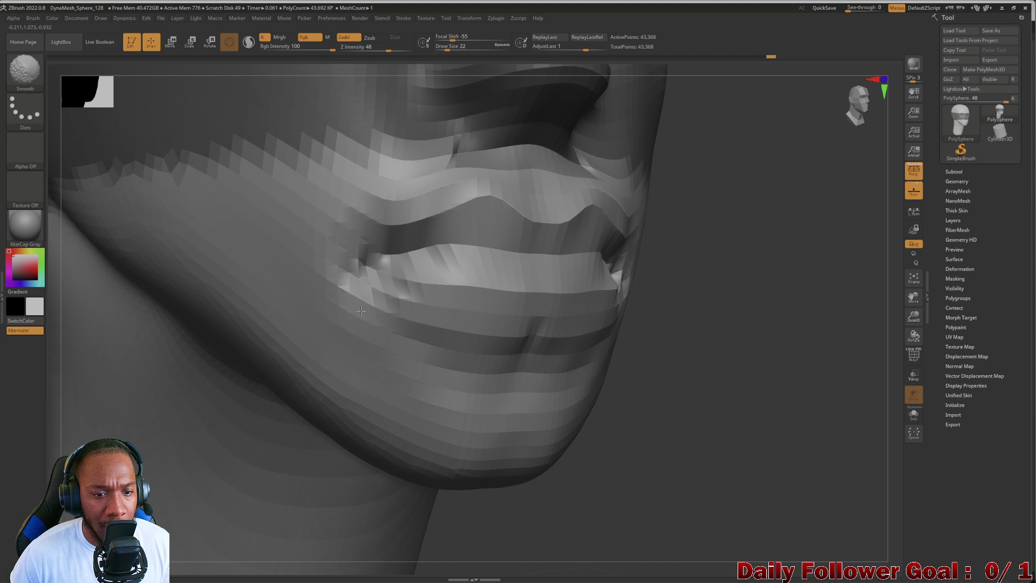
{"action": "left_click_drag", "start_coordinate": [361, 312], "coordinate": [351, 294], "text": "shift"}
{"action": "mouse_move", "coordinate": [157, 413]}
{"action": "left_mouse_down"}
{"action": "mouse_move", "coordinate": [227, 389]}
{"action": "mouse_move", "coordinate": [144, 378]}
{"action": "mouse_move", "coordinate": [121, 282]}
{"action": "mouse_move", "coordinate": [192, 284]}
{"action": "left_mouse_up"}
{"action": "left_click_drag", "start_coordinate": [215, 324], "coordinate": [229, 412], "text": "alt"}
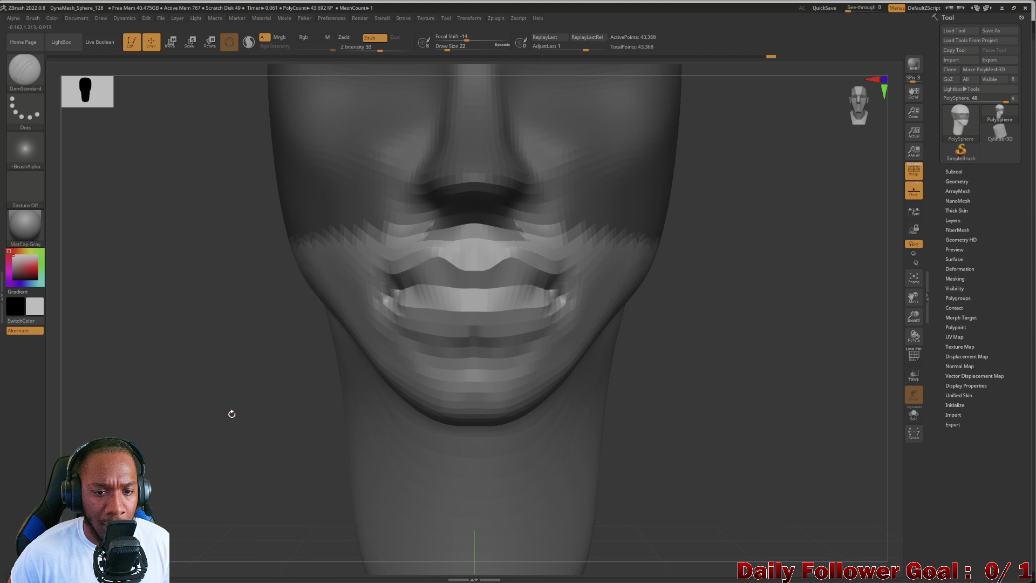
{"action": "left_click_drag", "start_coordinate": [189, 331], "coordinate": [243, 356]}
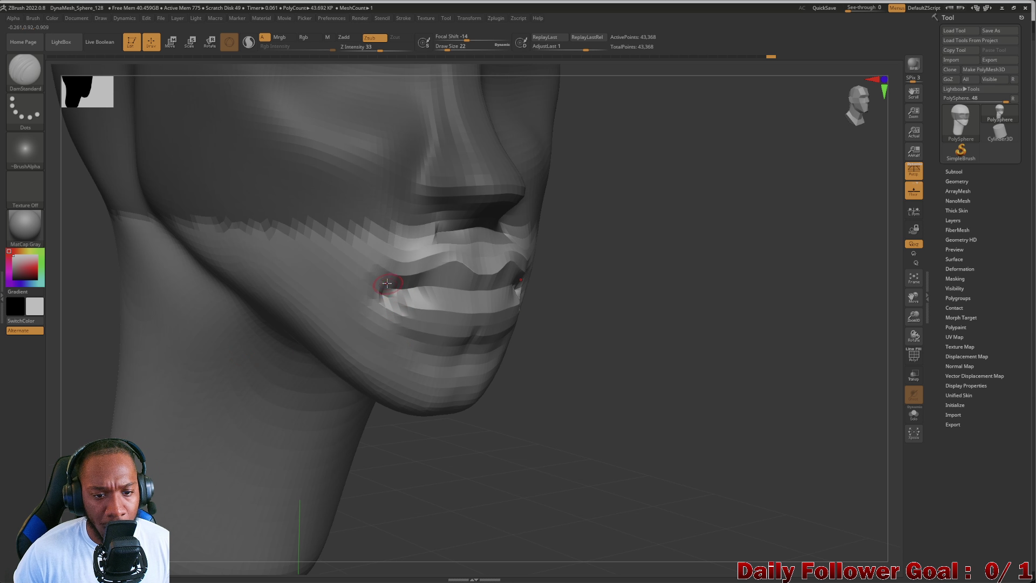
{"action": "left_click_drag", "start_coordinate": [387, 282], "coordinate": [402, 265]}
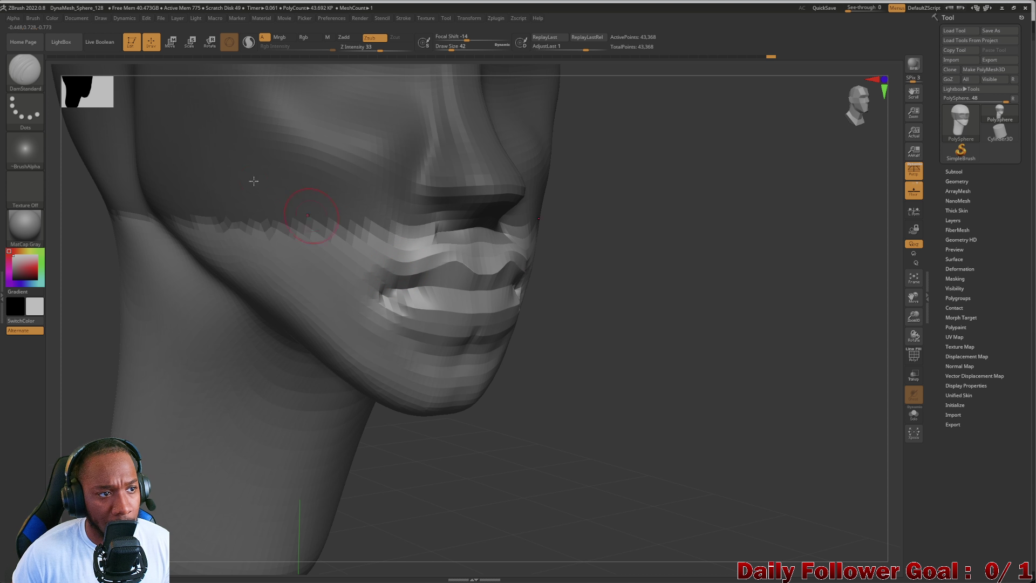
Switch to Move Topological, nudge the mouth corners into shape, and smooth the right corner.
{"action": "key", "text": "b"}
{"action": "key", "text": "m"}
{"action": "key", "text": "t"}
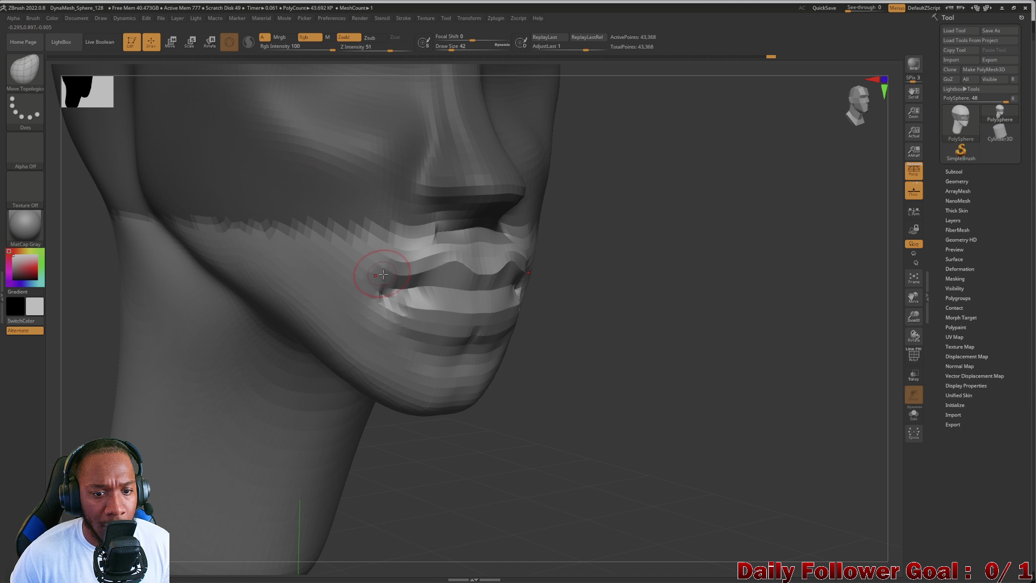
{"action": "mouse_move", "coordinate": [358, 301]}
{"action": "left_mouse_down"}
{"action": "mouse_move", "coordinate": [243, 335]}
{"action": "mouse_move", "coordinate": [335, 316]}
{"action": "left_mouse_up"}
{"action": "left_click_drag", "start_coordinate": [410, 302], "coordinate": [395, 311], "text": "shift"}
Clear the mid-face mask and smooth the upper lip.
{"action": "left_click_drag", "start_coordinate": [72, 396], "coordinate": [84, 405], "text": "shift"}
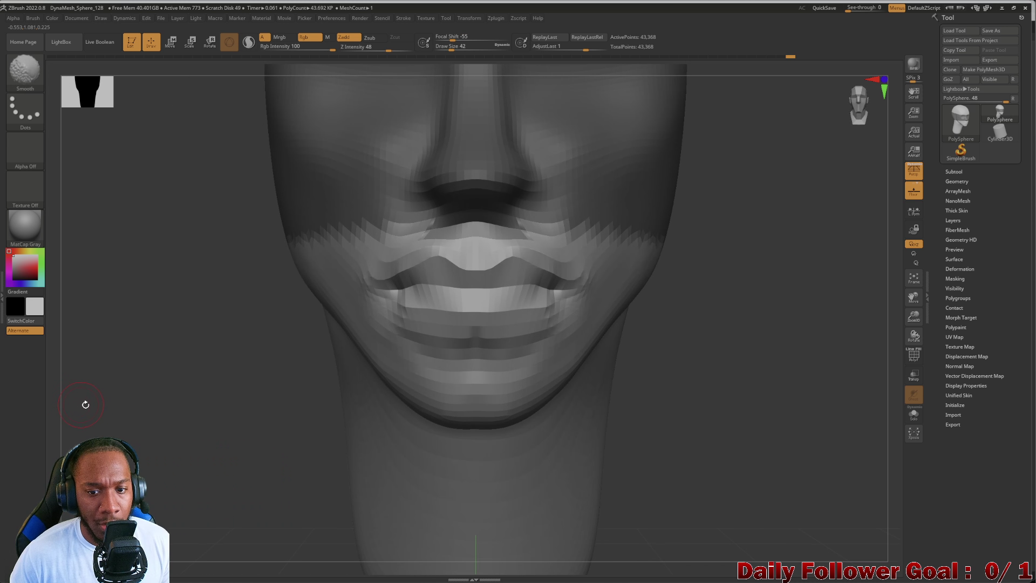
{"action": "right_click_drag", "start_coordinate": [148, 423], "coordinate": [137, 315], "text": "ctrl"}
{"action": "mouse_move", "coordinate": [137, 315]}
{"action": "left_mouse_down", "text": "ctrl"}
{"action": "mouse_move", "coordinate": [176, 401]}
{"action": "mouse_move", "coordinate": [178, 259]}
{"action": "mouse_move", "coordinate": [171, 370]}
{"action": "mouse_move", "coordinate": [201, 456]}
{"action": "mouse_move", "coordinate": [195, 423]}
{"action": "mouse_move", "coordinate": [287, 361]}
{"action": "mouse_move", "coordinate": [164, 358]}
{"action": "mouse_move", "coordinate": [194, 354]}
{"action": "left_mouse_up", "text": "ctrl"}
{"action": "left_click_drag", "start_coordinate": [416, 339], "coordinate": [528, 330], "text": "shift"}
{"action": "mouse_move", "coordinate": [135, 372]}
{"action": "left_mouse_down"}
{"action": "mouse_move", "coordinate": [172, 377]}
{"action": "mouse_move", "coordinate": [180, 398]}
{"action": "left_mouse_up"}
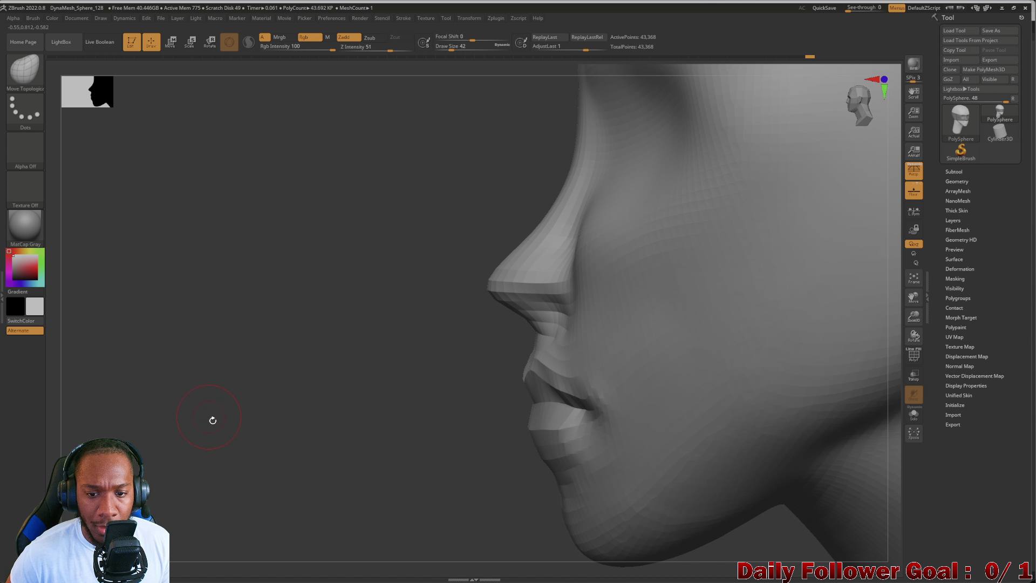
With Move Topological at size 66, push the upper-lip contour symmetrically into shape.
{"action": "mouse_move", "coordinate": [224, 429]}
{"action": "left_mouse_down"}
{"action": "mouse_move", "coordinate": [248, 352]}
{"action": "mouse_move", "coordinate": [226, 383]}
{"action": "mouse_move", "coordinate": [228, 408]}
{"action": "mouse_move", "coordinate": [223, 393]}
{"action": "mouse_move", "coordinate": [257, 416]}
{"action": "mouse_move", "coordinate": [243, 450]}
{"action": "left_mouse_up"}
{"action": "key", "text": "b"}
{"action": "key", "text": "m"}
{"action": "key", "text": "t"}
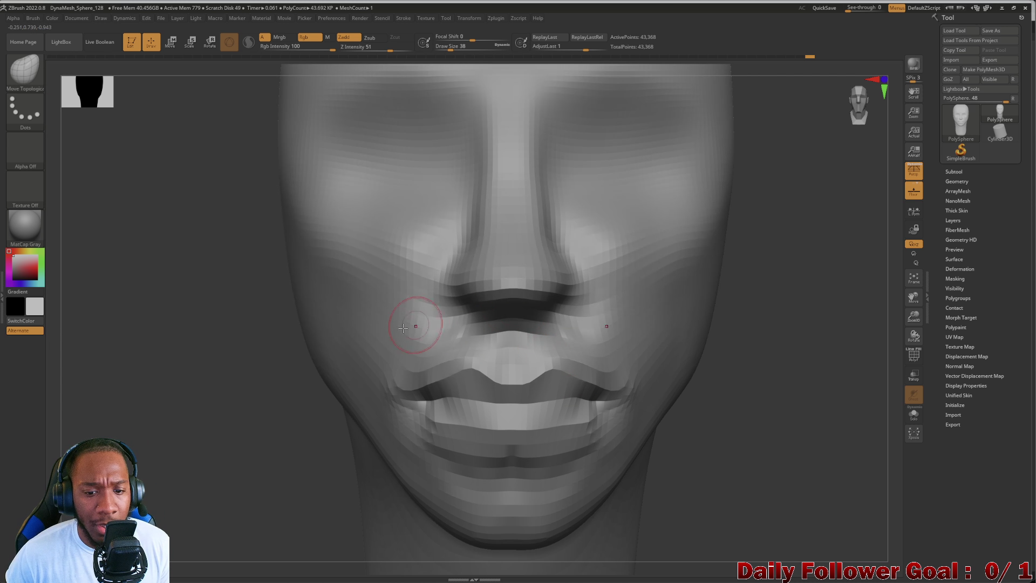
{"action": "mouse_move", "coordinate": [473, 364]}
{"action": "left_mouse_down"}
{"action": "mouse_move", "coordinate": [489, 367]}
{"action": "mouse_move", "coordinate": [426, 380]}
{"action": "left_mouse_up"}
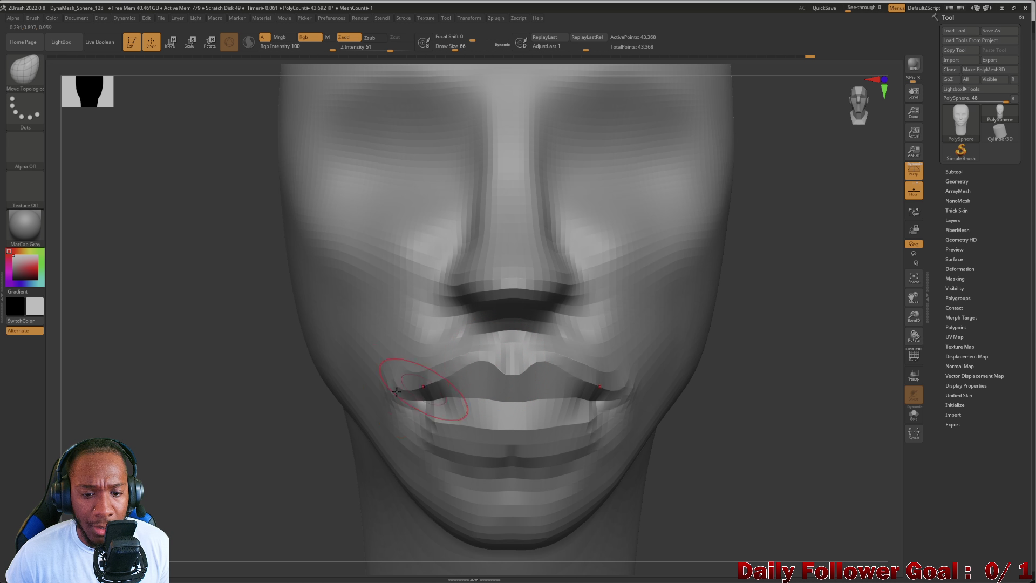
{"action": "mouse_move", "coordinate": [267, 413]}
{"action": "left_mouse_down"}
{"action": "mouse_move", "coordinate": [230, 418]}
{"action": "mouse_move", "coordinate": [277, 398]}
{"action": "left_mouse_up"}
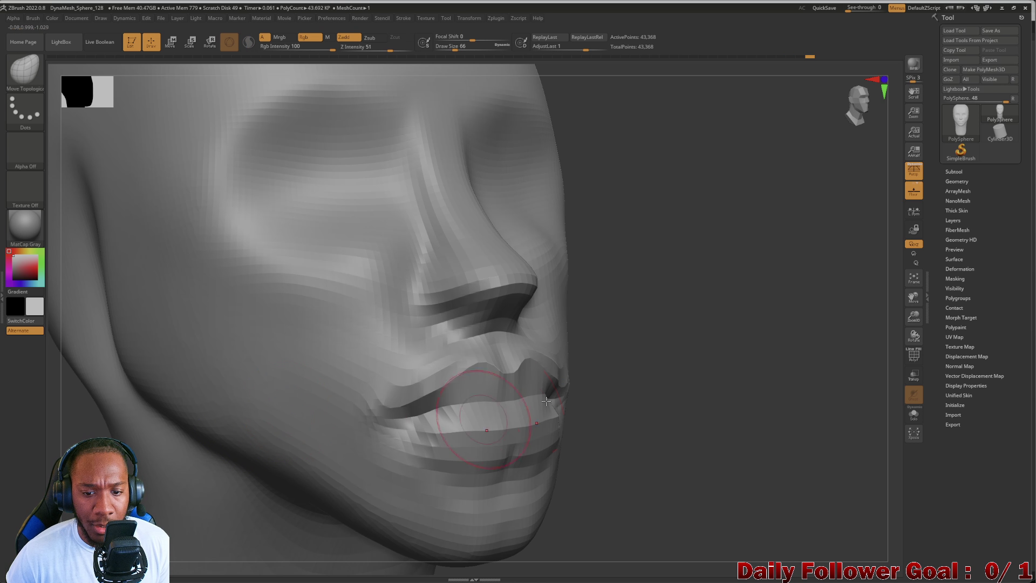
Smooth the left mouth corner and the upper lip area, then bring up the brush picker.
{"action": "left_click_drag", "start_coordinate": [706, 394], "coordinate": [224, 428], "text": "shift"}
{"action": "mouse_move", "coordinate": [229, 470]}
{"action": "left_mouse_down", "text": "alt"}
{"action": "mouse_move", "coordinate": [243, 334]}
{"action": "mouse_move", "coordinate": [375, 407]}
{"action": "left_mouse_up", "text": "alt"}
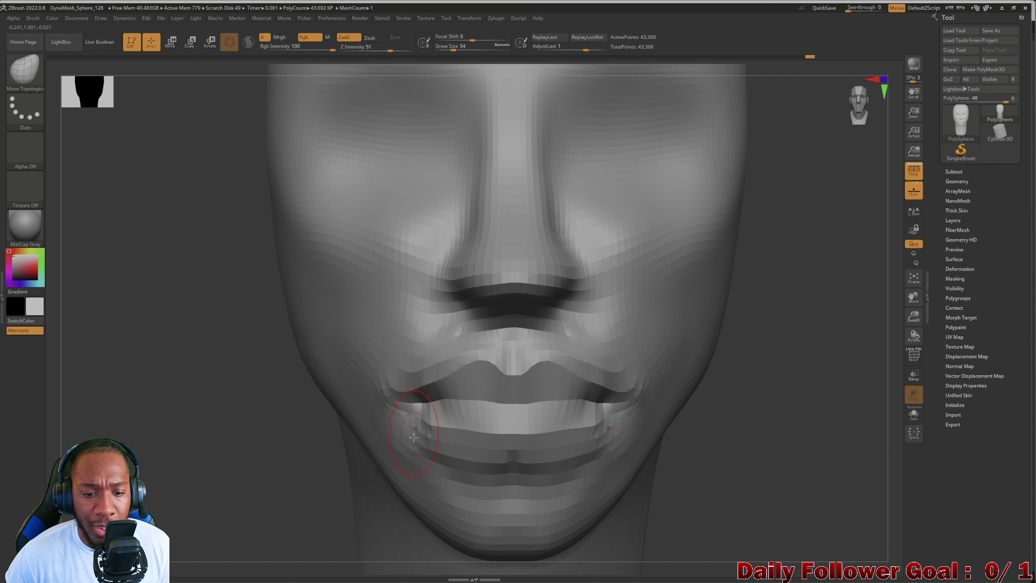
{"action": "mouse_move", "coordinate": [414, 437]}
{"action": "left_mouse_down", "text": "shift"}
{"action": "mouse_move", "coordinate": [416, 451]}
{"action": "mouse_move", "coordinate": [393, 428]}
{"action": "left_mouse_up", "text": "shift"}
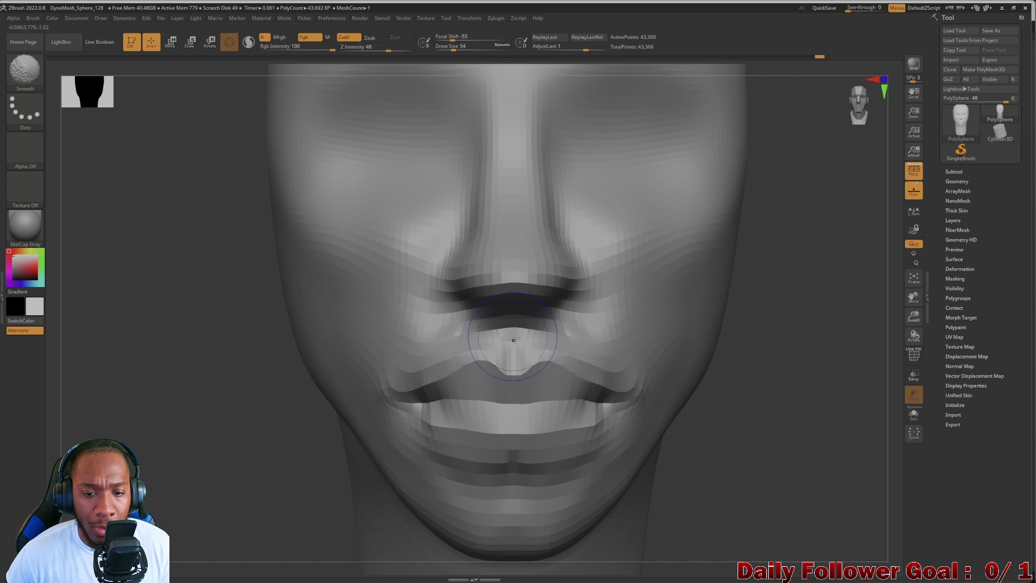
{"action": "left_click_drag", "start_coordinate": [513, 339], "coordinate": [497, 331], "text": "shift"}
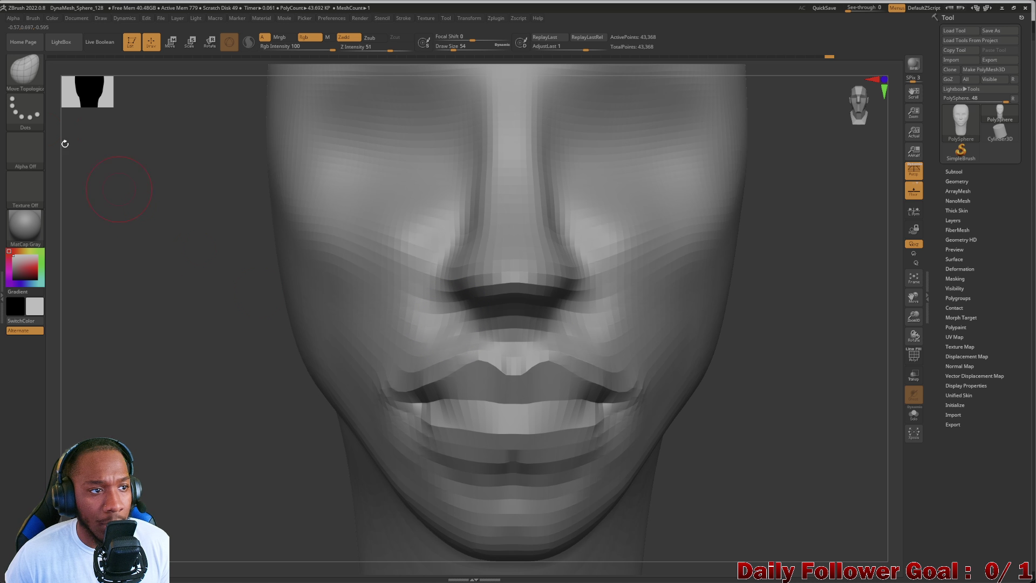
{"action": "left_click", "coordinate": [25, 69]}
{"action": "left_click", "coordinate": [24, 69]}
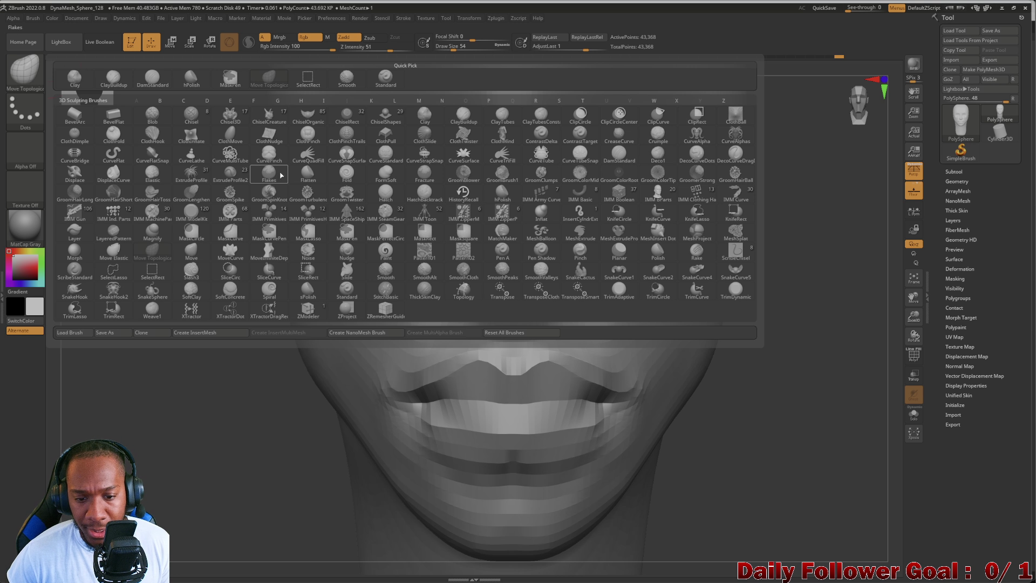
Pinch the upper lip beneath the nose with the Pinch brush, then switch back to DamStandard.
{"action": "key", "text": "p"}
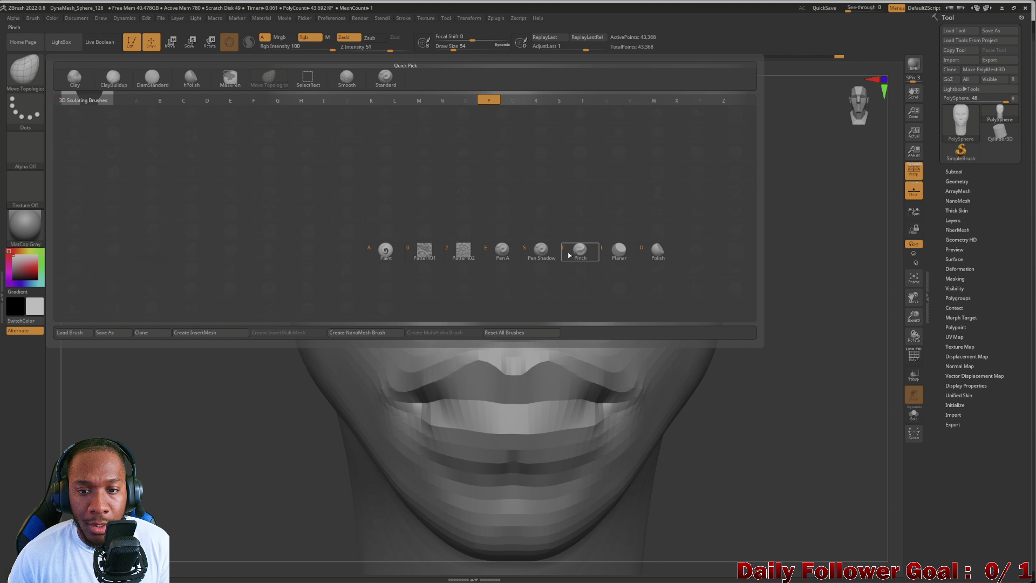
{"action": "left_click", "coordinate": [569, 252]}
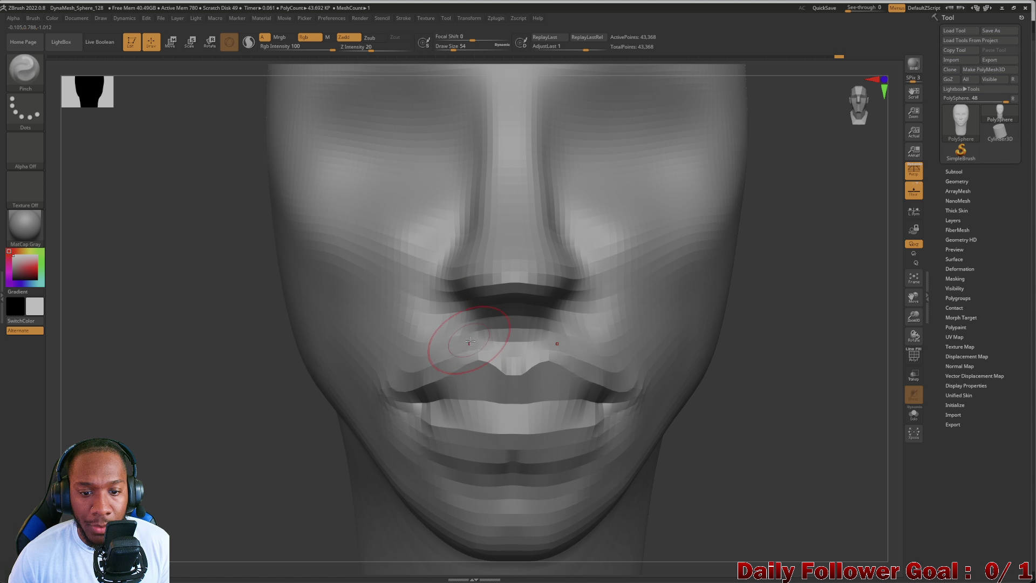
{"action": "left_click_drag", "start_coordinate": [469, 341], "coordinate": [466, 344]}
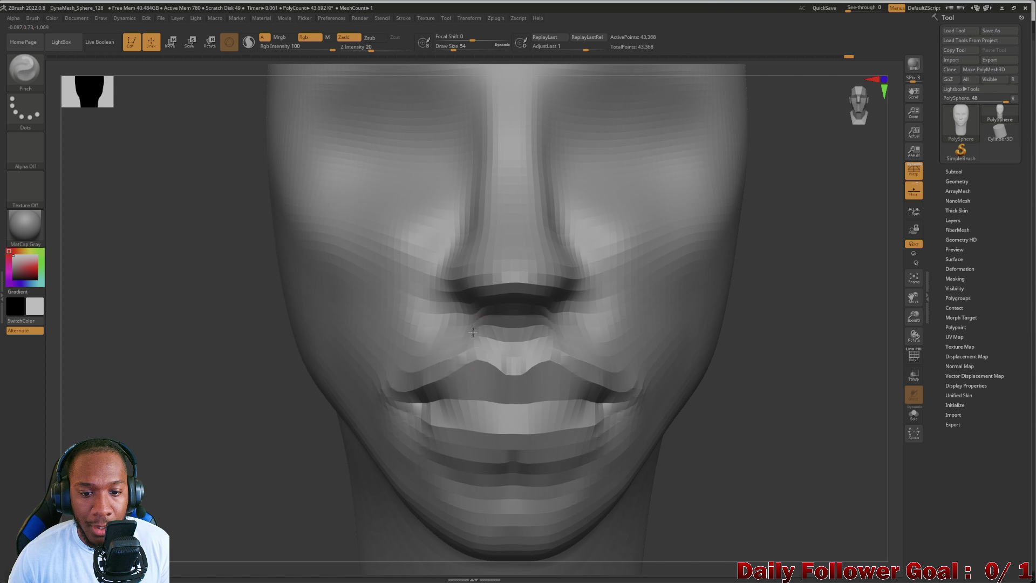
{"action": "mouse_move", "coordinate": [232, 388]}
{"action": "left_mouse_down"}
{"action": "mouse_move", "coordinate": [201, 395]}
{"action": "mouse_move", "coordinate": [219, 393]}
{"action": "mouse_move", "coordinate": [194, 386]}
{"action": "mouse_move", "coordinate": [80, 112]}
{"action": "left_mouse_up"}
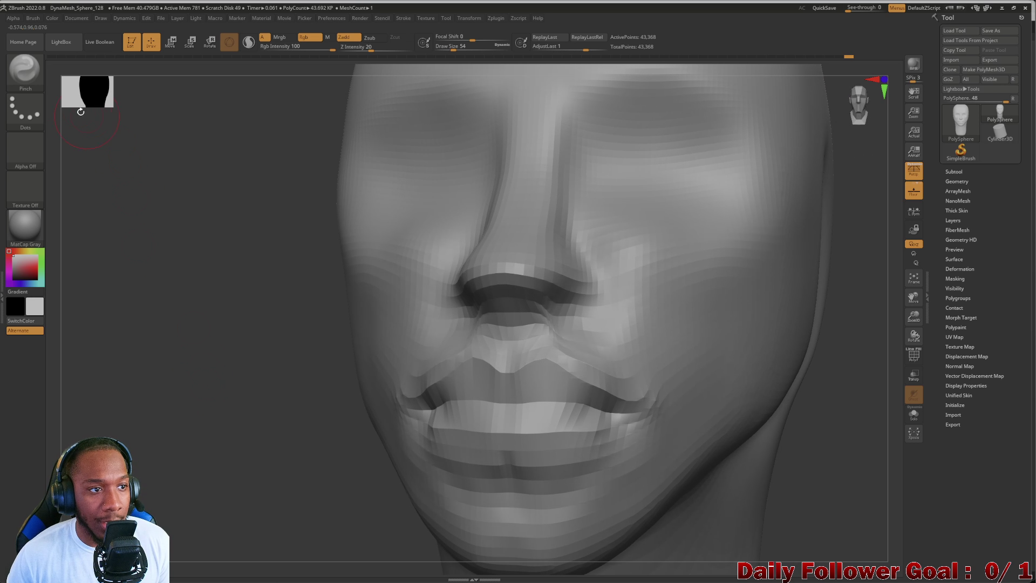
{"action": "left_click", "coordinate": [26, 84]}
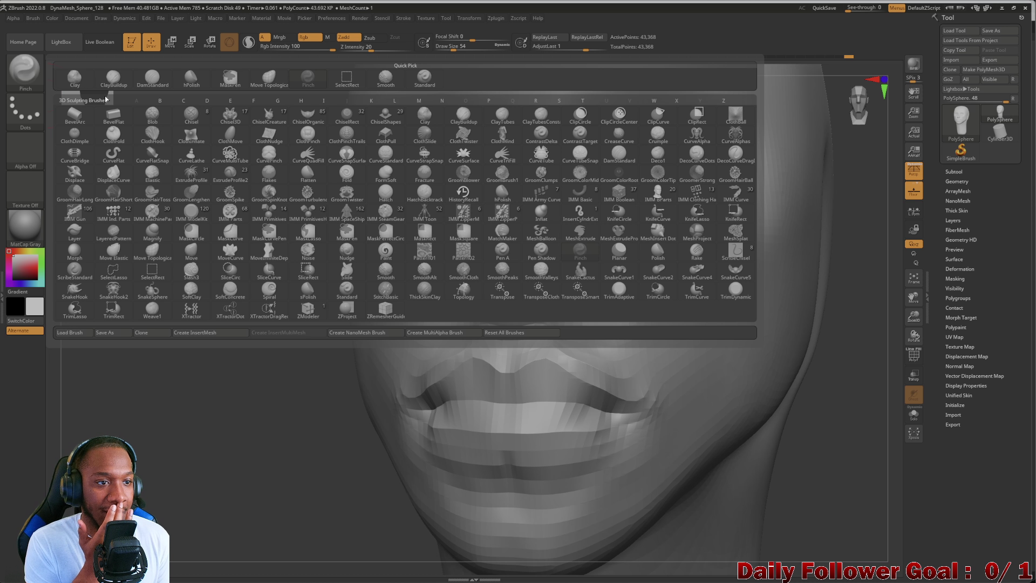
{"action": "left_click", "coordinate": [154, 80]}
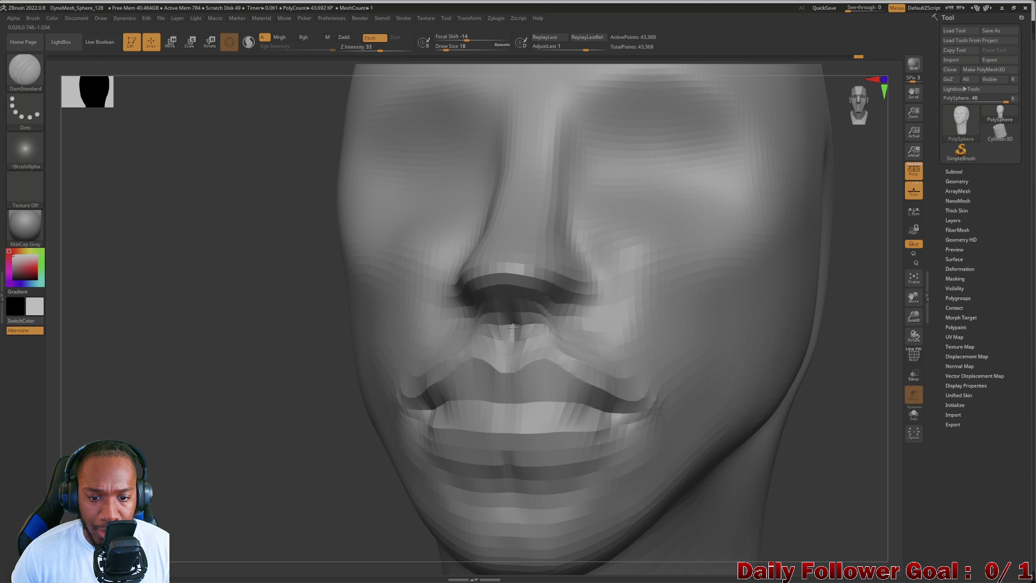
Frame the head and inspect it from both profiles and the front before working the nose area.
{"action": "key", "text": "shift"}
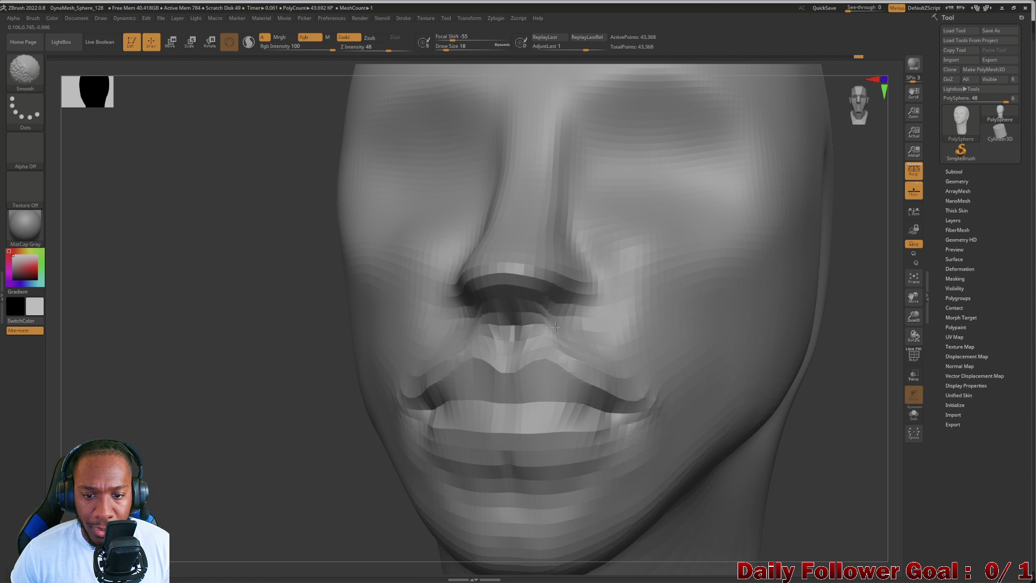
{"action": "mouse_move", "coordinate": [237, 325]}
{"action": "left_mouse_down", "text": "shift"}
{"action": "mouse_move", "coordinate": [555, 346]}
{"action": "mouse_move", "coordinate": [323, 331]}
{"action": "mouse_move", "coordinate": [215, 351]}
{"action": "left_mouse_up", "text": "shift"}
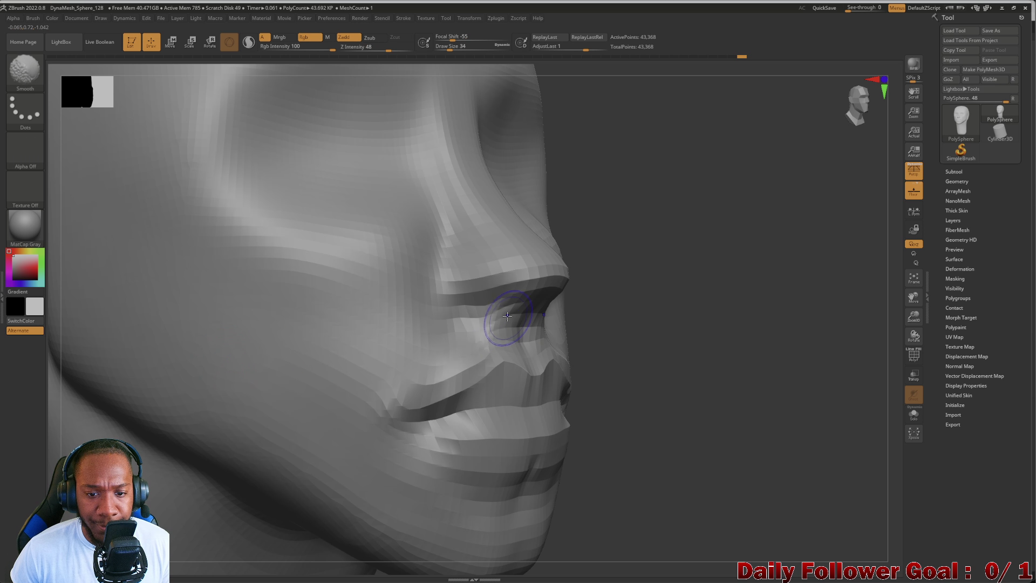
{"action": "mouse_move", "coordinate": [474, 323]}
{"action": "left_mouse_down"}
{"action": "mouse_move", "coordinate": [682, 358]}
{"action": "mouse_move", "coordinate": [150, 410]}
{"action": "left_mouse_up"}
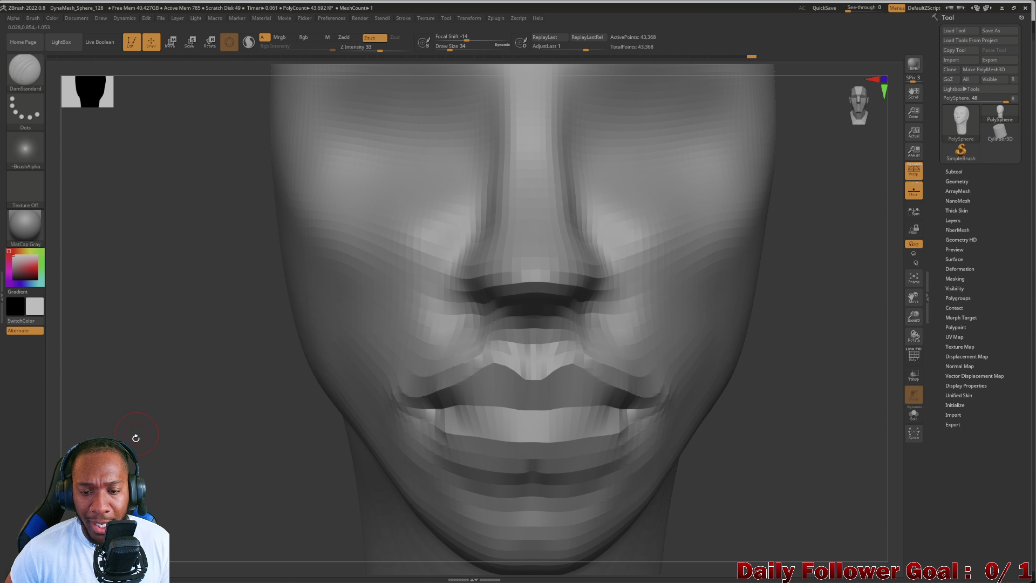
{"action": "key", "text": "f"}
{"action": "mouse_move", "coordinate": [167, 347]}
{"action": "left_mouse_down"}
{"action": "mouse_move", "coordinate": [162, 393]}
{"action": "mouse_move", "coordinate": [264, 386]}
{"action": "mouse_move", "coordinate": [284, 439]}
{"action": "left_mouse_up"}
{"action": "key", "text": "shift"}
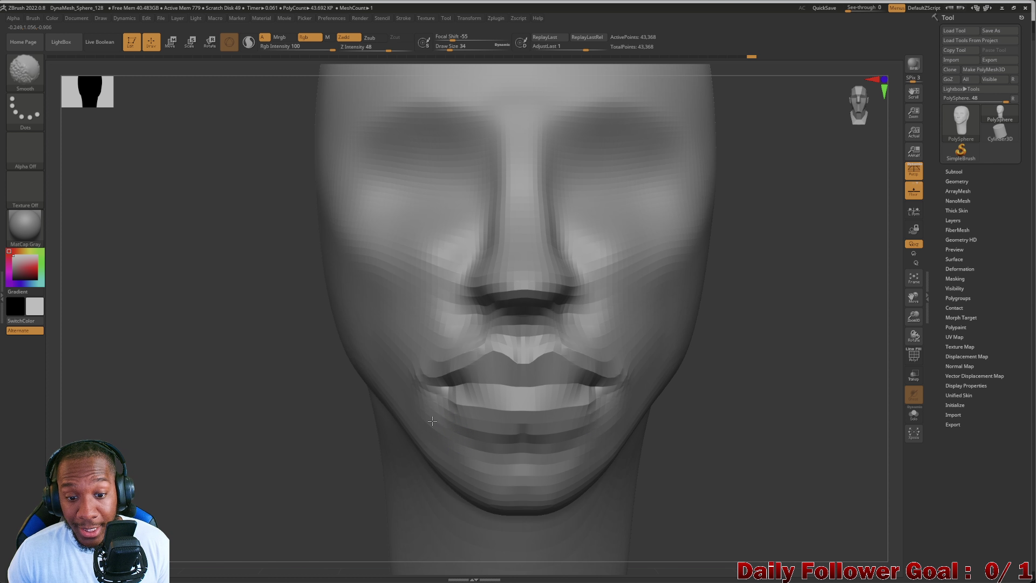
{"action": "left_click_drag", "start_coordinate": [143, 371], "coordinate": [177, 384]}
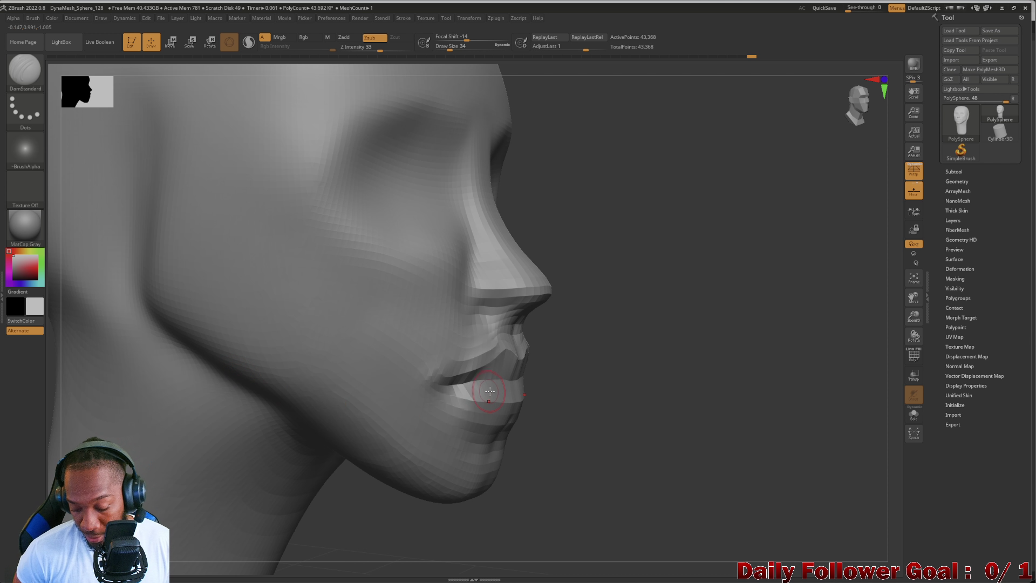
{"action": "left_click_drag", "start_coordinate": [631, 404], "coordinate": [161, 386]}
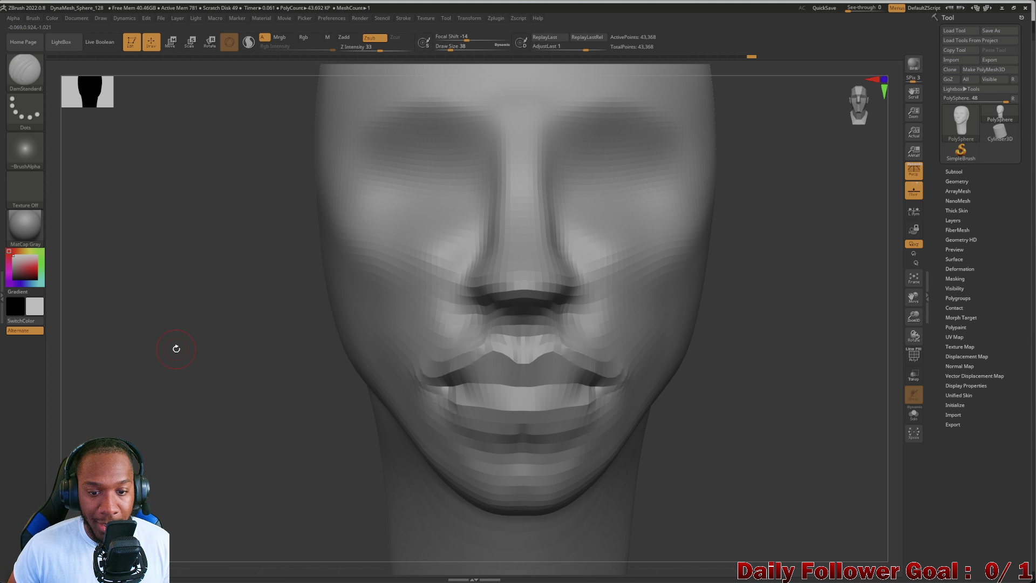
{"action": "key", "text": "f"}
{"action": "mouse_move", "coordinate": [267, 324]}
{"action": "left_mouse_down"}
{"action": "mouse_move", "coordinate": [215, 386]}
{"action": "mouse_move", "coordinate": [245, 373]}
{"action": "mouse_move", "coordinate": [273, 398]}
{"action": "mouse_move", "coordinate": [214, 400]}
{"action": "mouse_move", "coordinate": [275, 412]}
{"action": "mouse_move", "coordinate": [268, 483]}
{"action": "mouse_move", "coordinate": [124, 221]}
{"action": "left_mouse_up"}
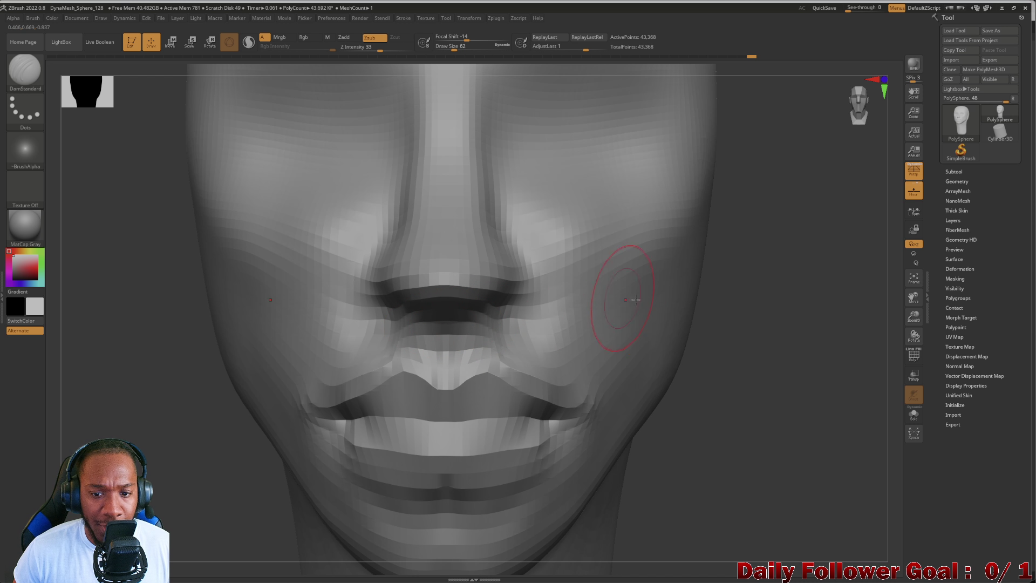
Smooth the grooves beneath the nostril and re-sculpt the upper lip under the nose.
{"action": "left_click_drag", "start_coordinate": [745, 405], "coordinate": [716, 360]}
{"action": "left_click_drag", "start_coordinate": [126, 306], "coordinate": [232, 303]}
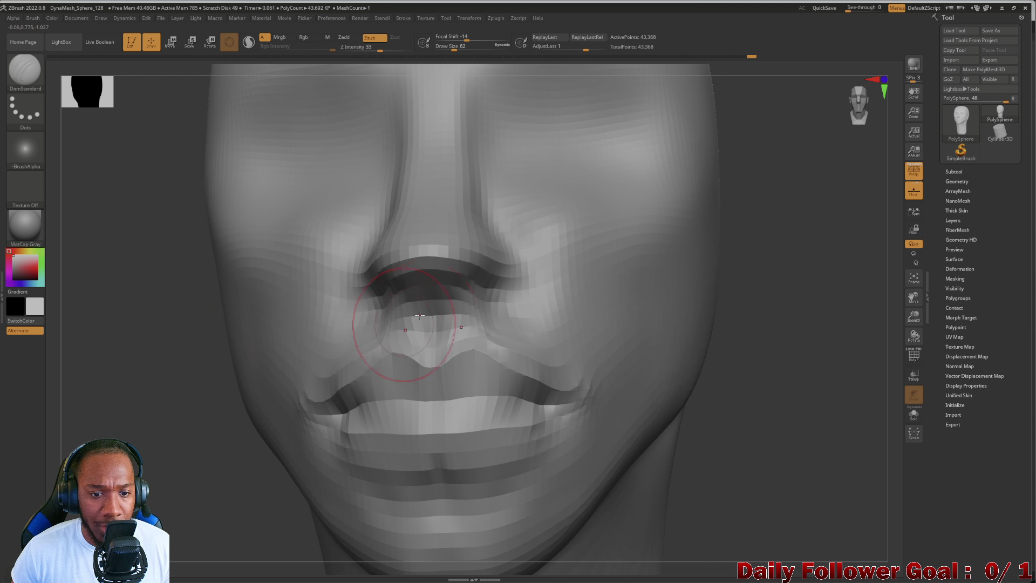
{"action": "left_click_drag", "start_coordinate": [301, 296], "coordinate": [138, 324]}
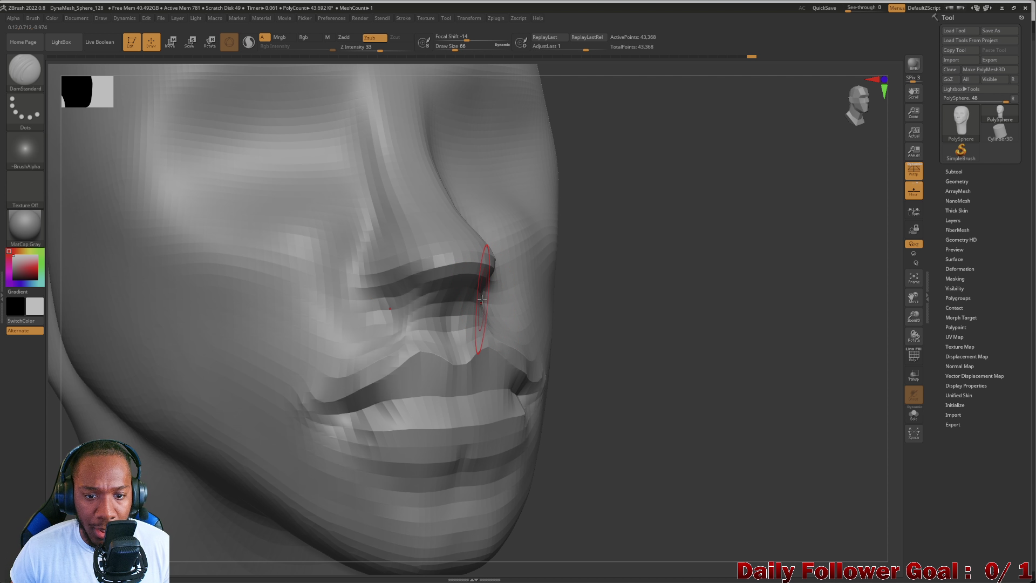
{"action": "left_click_drag", "start_coordinate": [479, 301], "coordinate": [420, 303], "text": "shift"}
{"action": "left_click_drag", "start_coordinate": [594, 302], "coordinate": [352, 312]}
{"action": "left_click_drag", "start_coordinate": [481, 301], "coordinate": [386, 300]}
Deepen the crease between nose and upper lip and smooth the area beside the nostril.
{"action": "mouse_move", "coordinate": [151, 372]}
{"action": "left_mouse_down"}
{"action": "mouse_move", "coordinate": [227, 371]}
{"action": "mouse_move", "coordinate": [168, 366]}
{"action": "left_mouse_up"}
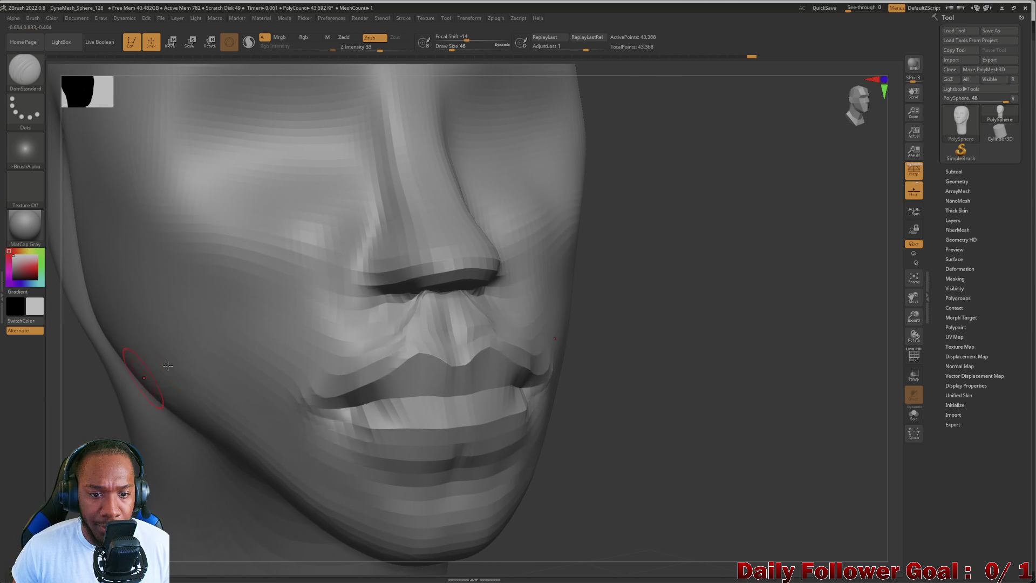
{"action": "left_click_drag", "start_coordinate": [406, 299], "coordinate": [431, 300]}
{"action": "mouse_move", "coordinate": [70, 349]}
{"action": "left_mouse_down"}
{"action": "mouse_move", "coordinate": [102, 356]}
{"action": "mouse_move", "coordinate": [88, 376]}
{"action": "left_mouse_up"}
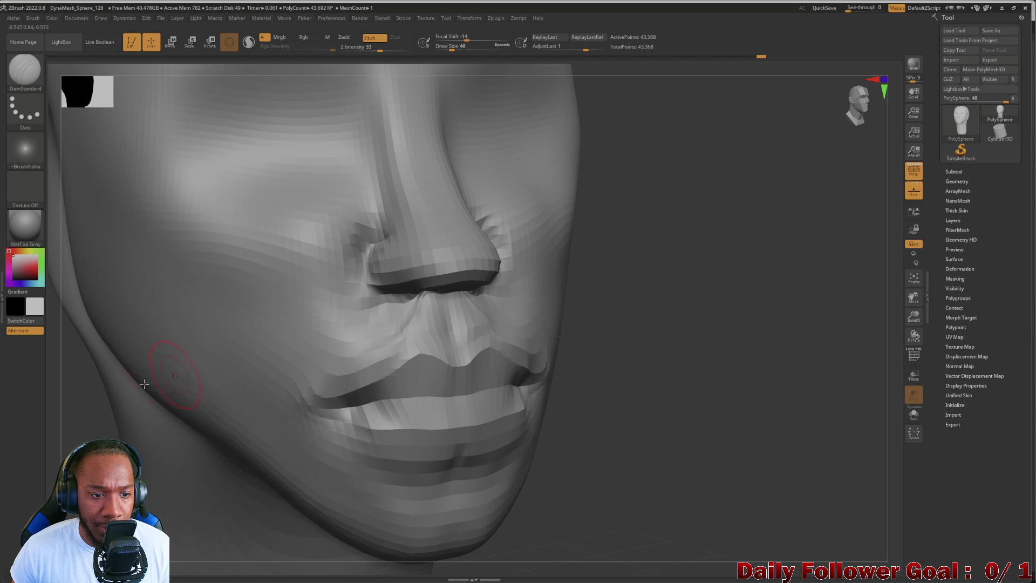
{"action": "mouse_move", "coordinate": [144, 383]}
{"action": "left_mouse_down"}
{"action": "mouse_move", "coordinate": [41, 405]}
{"action": "mouse_move", "coordinate": [322, 278]}
{"action": "left_mouse_up"}
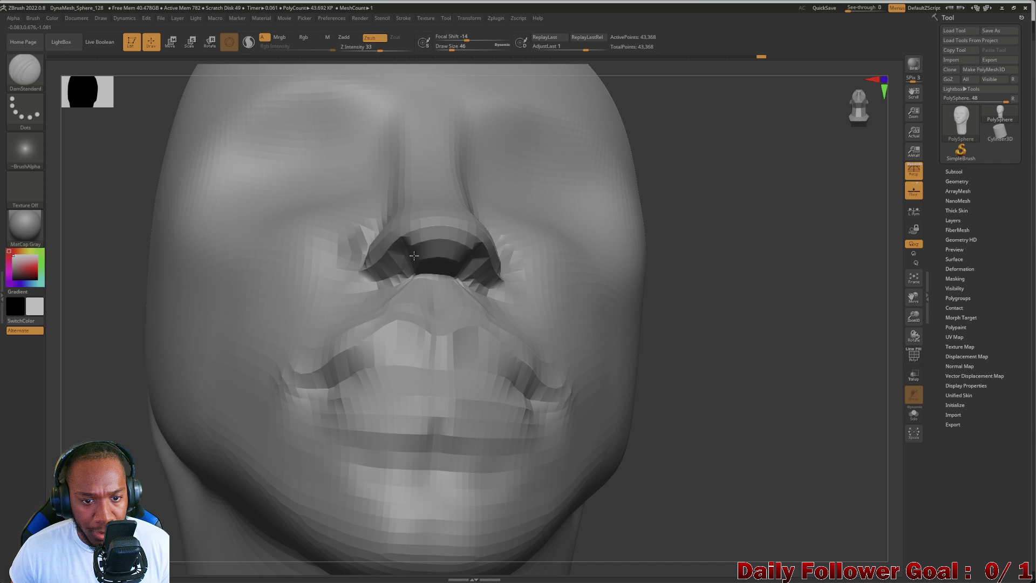
{"action": "mouse_move", "coordinate": [102, 346]}
{"action": "left_mouse_down"}
{"action": "mouse_move", "coordinate": [104, 328]}
{"action": "mouse_move", "coordinate": [93, 382]}
{"action": "mouse_move", "coordinate": [122, 331]}
{"action": "mouse_move", "coordinate": [113, 339]}
{"action": "mouse_move", "coordinate": [168, 307]}
{"action": "mouse_move", "coordinate": [144, 342]}
{"action": "mouse_move", "coordinate": [148, 413]}
{"action": "mouse_move", "coordinate": [124, 369]}
{"action": "left_mouse_up"}
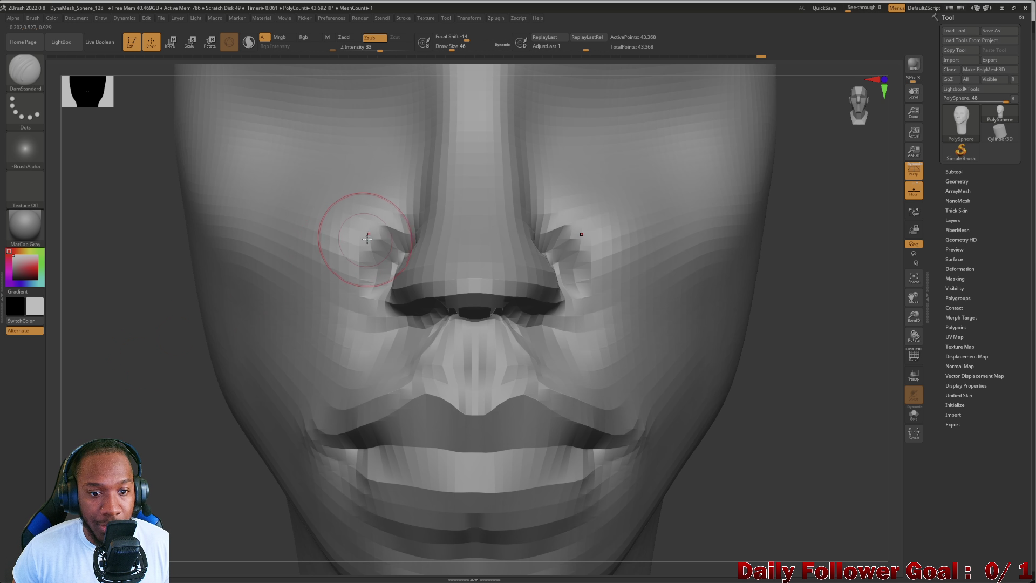
{"action": "key", "text": "shift"}
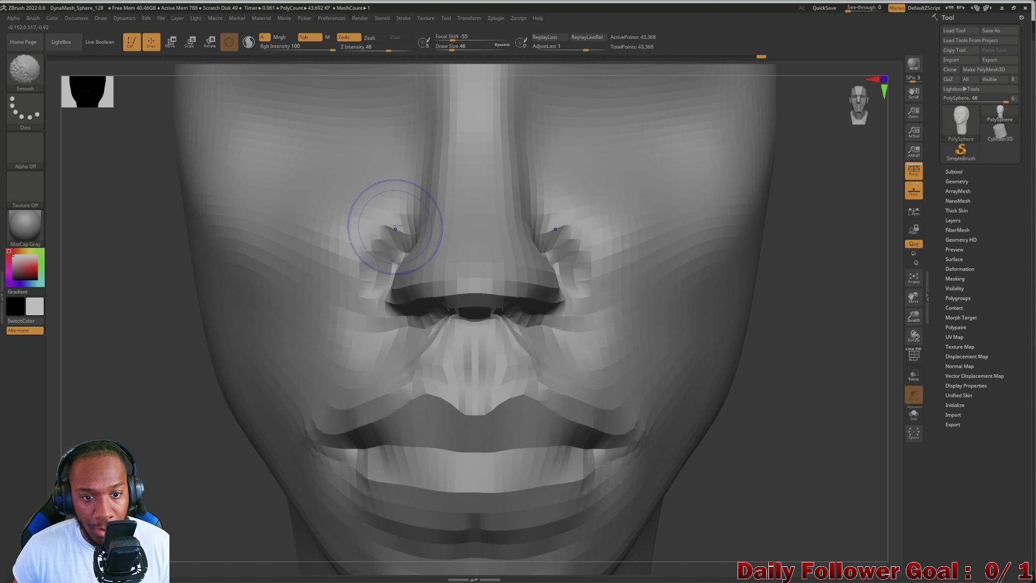
{"action": "mouse_move", "coordinate": [412, 358]}
{"action": "right_mouse_down"}
{"action": "mouse_move", "coordinate": [335, 277]}
{"action": "mouse_move", "coordinate": [216, 324]}
{"action": "mouse_move", "coordinate": [53, 340]}
{"action": "mouse_move", "coordinate": [108, 243]}
{"action": "mouse_move", "coordinate": [102, 365]}
{"action": "mouse_move", "coordinate": [146, 302]}
{"action": "mouse_move", "coordinate": [184, 308]}
{"action": "mouse_move", "coordinate": [85, 340]}
{"action": "mouse_move", "coordinate": [134, 340]}
{"action": "right_mouse_up"}
{"action": "left_click", "coordinate": [22, 68]}
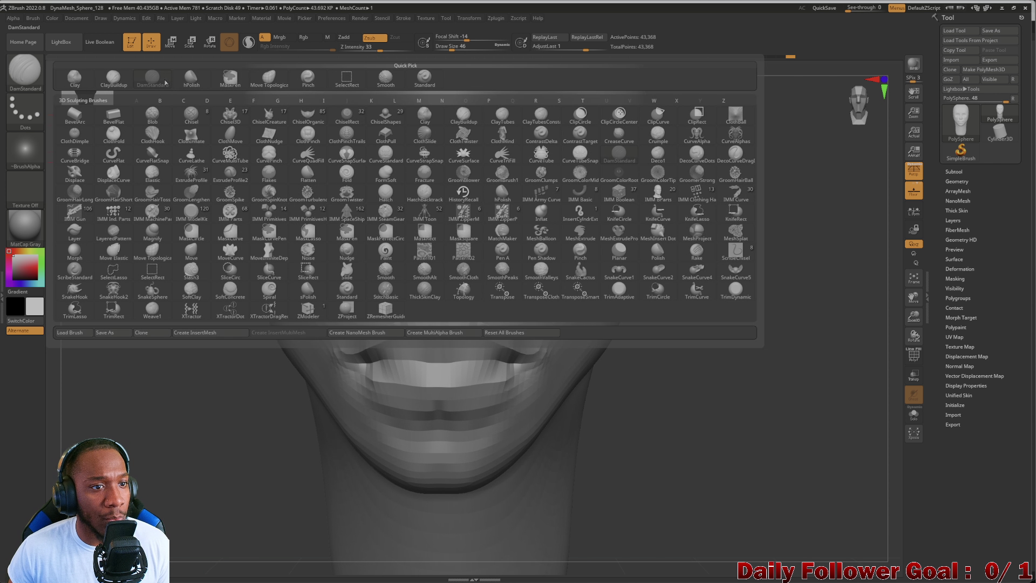
Re-DynaMesh the head to 56,443 active points to even out the geometry.
{"action": "left_click", "coordinate": [272, 78]}
{"action": "key", "text": "bracketright"}
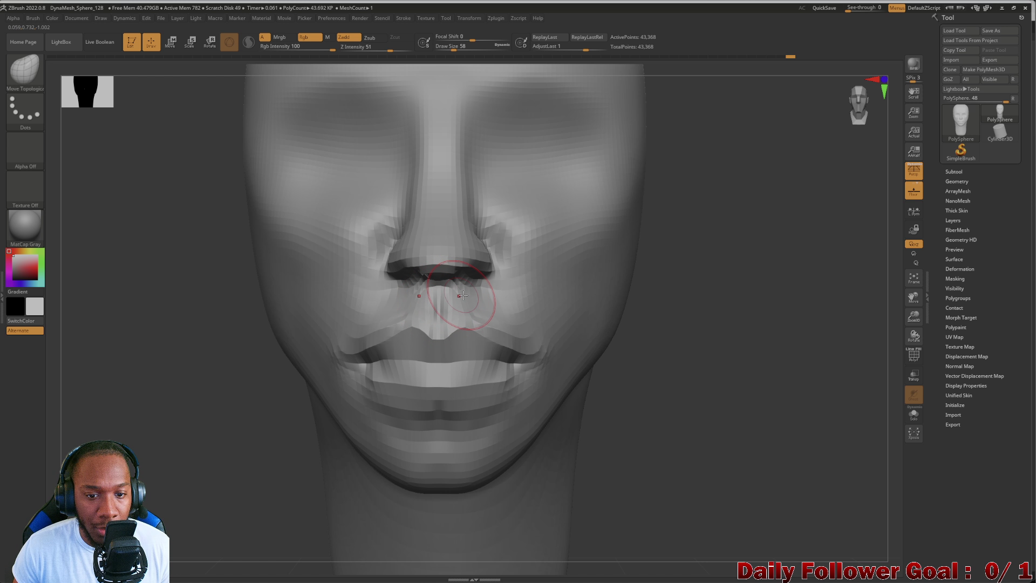
{"action": "key", "text": "shift"}
{"action": "mouse_move", "coordinate": [216, 318]}
{"action": "left_mouse_down"}
{"action": "mouse_move", "coordinate": [134, 335]}
{"action": "mouse_move", "coordinate": [167, 349]}
{"action": "mouse_move", "coordinate": [141, 382]}
{"action": "left_mouse_up"}
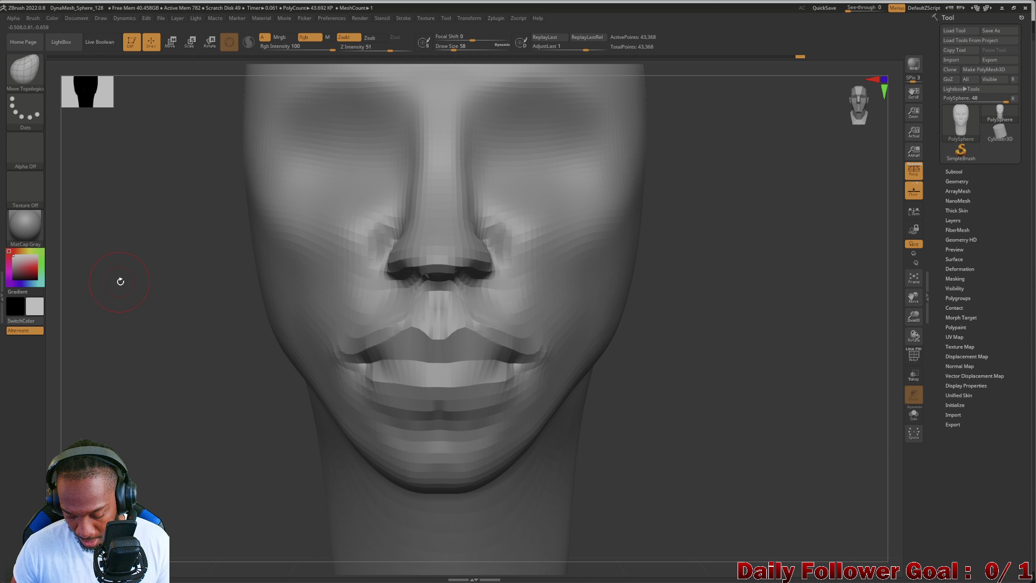
{"action": "left_click_drag", "start_coordinate": [120, 281], "coordinate": [220, 479], "text": "ctrl"}
{"action": "mouse_move", "coordinate": [154, 398]}
{"action": "left_mouse_down"}
{"action": "mouse_move", "coordinate": [168, 391]}
{"action": "mouse_move", "coordinate": [139, 365]}
{"action": "mouse_move", "coordinate": [111, 361]}
{"action": "mouse_move", "coordinate": [116, 320]}
{"action": "left_mouse_up"}
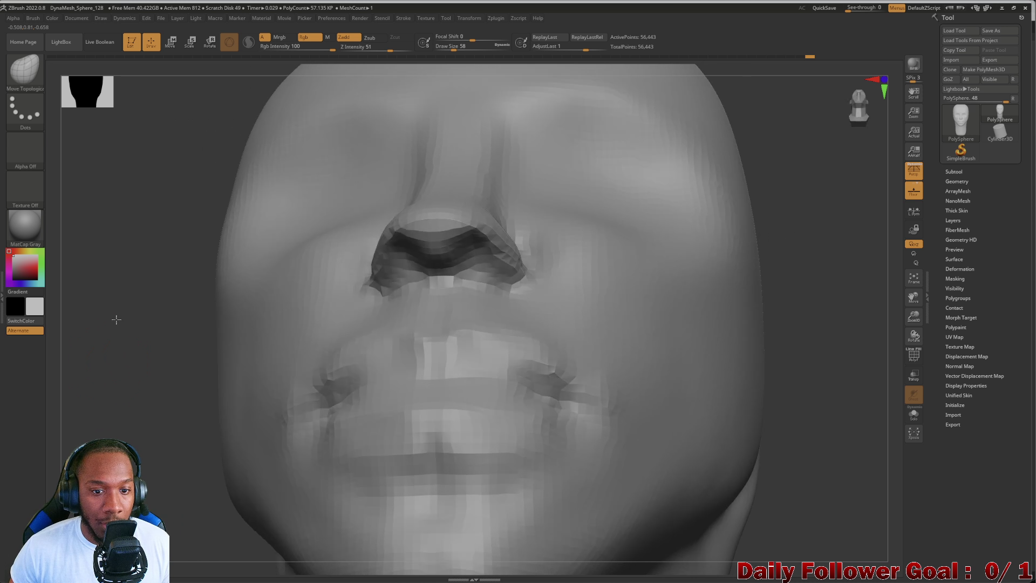
Switch to DamStandard and recut the nostrils while orbiting under the nose.
{"action": "left_click", "coordinate": [27, 73]}
{"action": "left_click", "coordinate": [142, 82]}
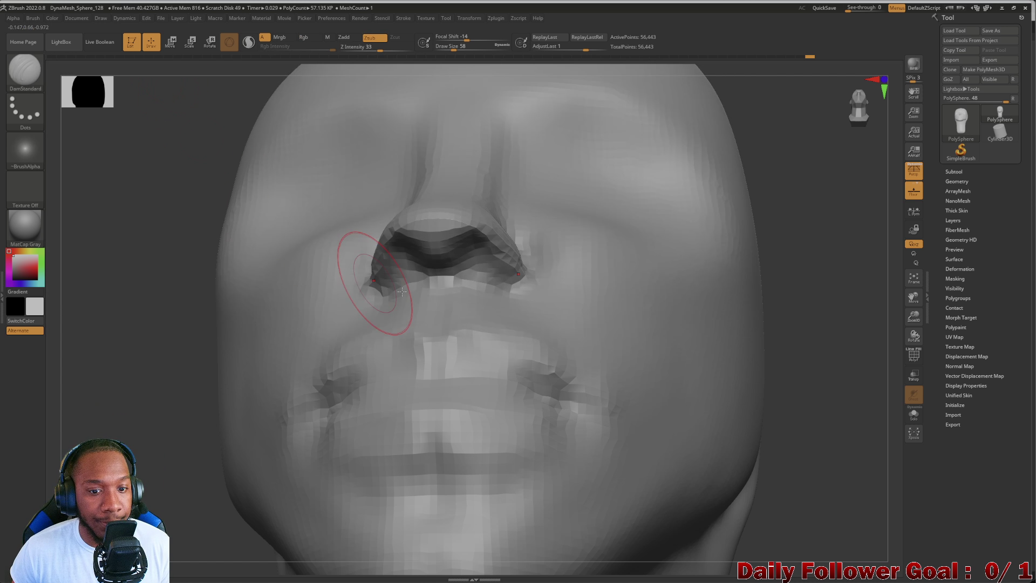
{"action": "left_click_drag", "start_coordinate": [95, 296], "coordinate": [192, 308]}
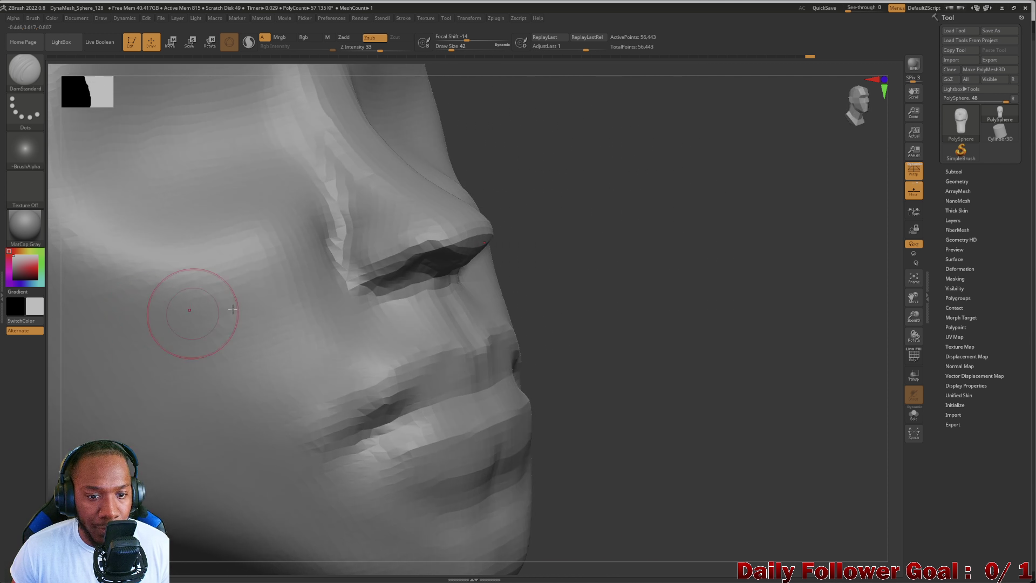
{"action": "right_click_drag", "start_coordinate": [428, 264], "coordinate": [322, 299]}
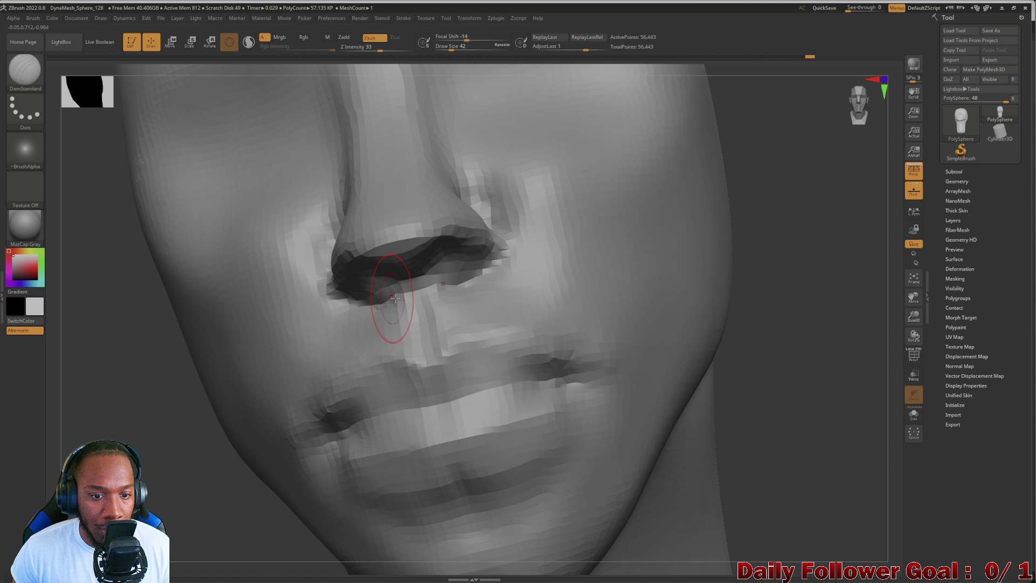
{"action": "mouse_move", "coordinate": [728, 410]}
{"action": "left_mouse_down"}
{"action": "mouse_move", "coordinate": [768, 425]}
{"action": "mouse_move", "coordinate": [339, 316]}
{"action": "left_mouse_up"}
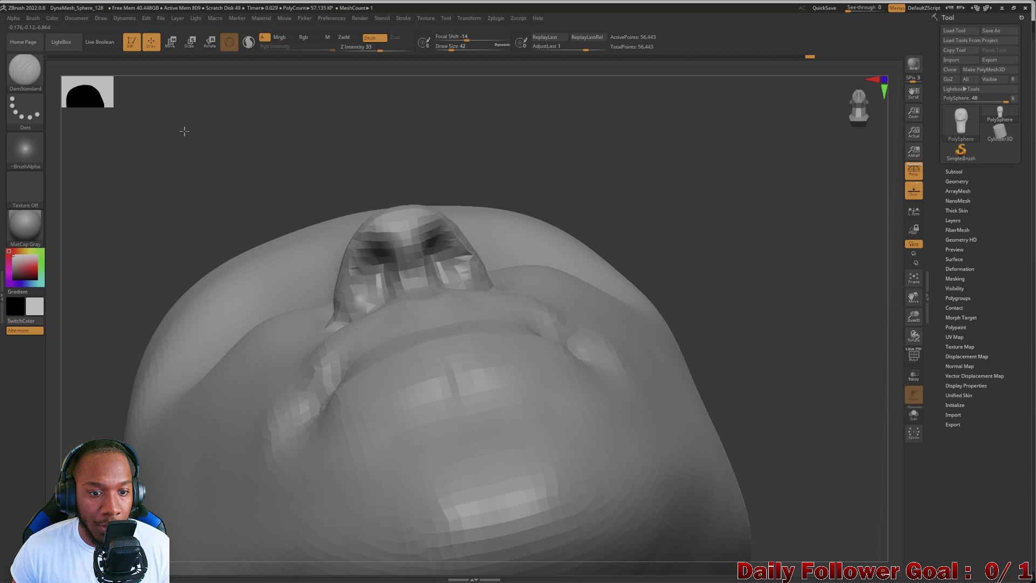
{"action": "mouse_move", "coordinate": [185, 127]}
{"action": "left_mouse_down"}
{"action": "mouse_move", "coordinate": [117, 275]}
{"action": "mouse_move", "coordinate": [77, 300]}
{"action": "mouse_move", "coordinate": [100, 325]}
{"action": "mouse_move", "coordinate": [83, 342]}
{"action": "mouse_move", "coordinate": [138, 342]}
{"action": "left_mouse_up"}
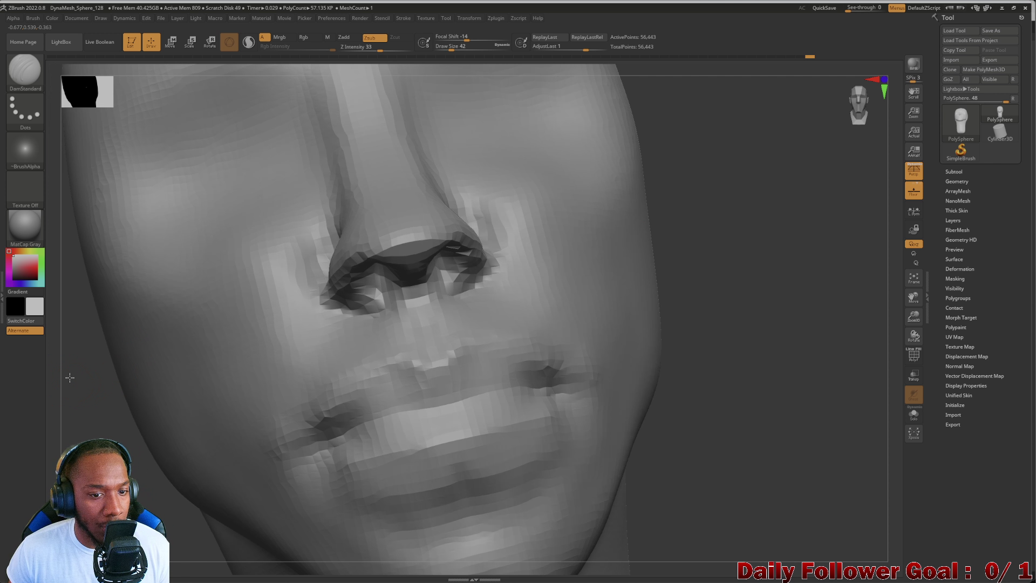
{"action": "mouse_move", "coordinate": [67, 370]}
{"action": "left_mouse_down"}
{"action": "mouse_move", "coordinate": [301, 299]}
{"action": "mouse_move", "coordinate": [108, 301]}
{"action": "mouse_move", "coordinate": [81, 351]}
{"action": "mouse_move", "coordinate": [102, 416]}
{"action": "mouse_move", "coordinate": [108, 258]}
{"action": "left_mouse_up"}
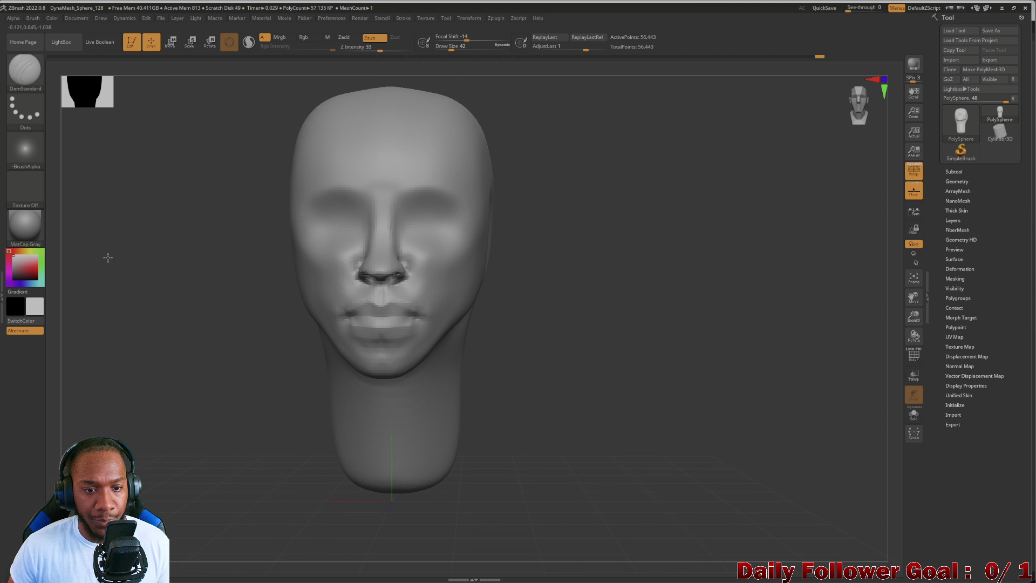
{"action": "mouse_move", "coordinate": [151, 305]}
{"action": "left_mouse_down"}
{"action": "mouse_move", "coordinate": [138, 412]}
{"action": "mouse_move", "coordinate": [88, 395]}
{"action": "mouse_move", "coordinate": [94, 404]}
{"action": "left_mouse_up"}
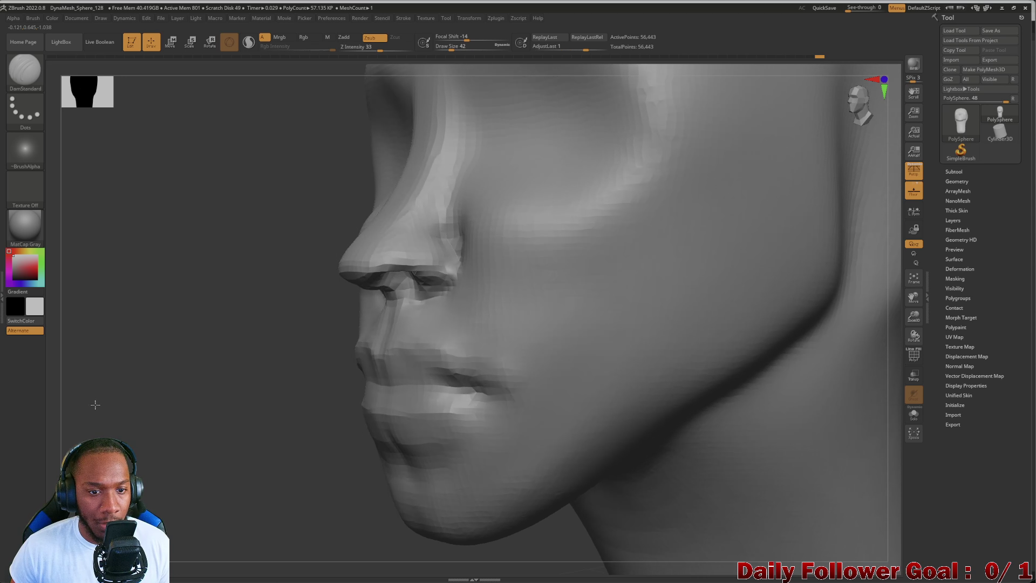
Choose the Inflat brush and inflate the nose tip into a rounder bulb.
{"action": "left_click", "coordinate": [41, 81]}
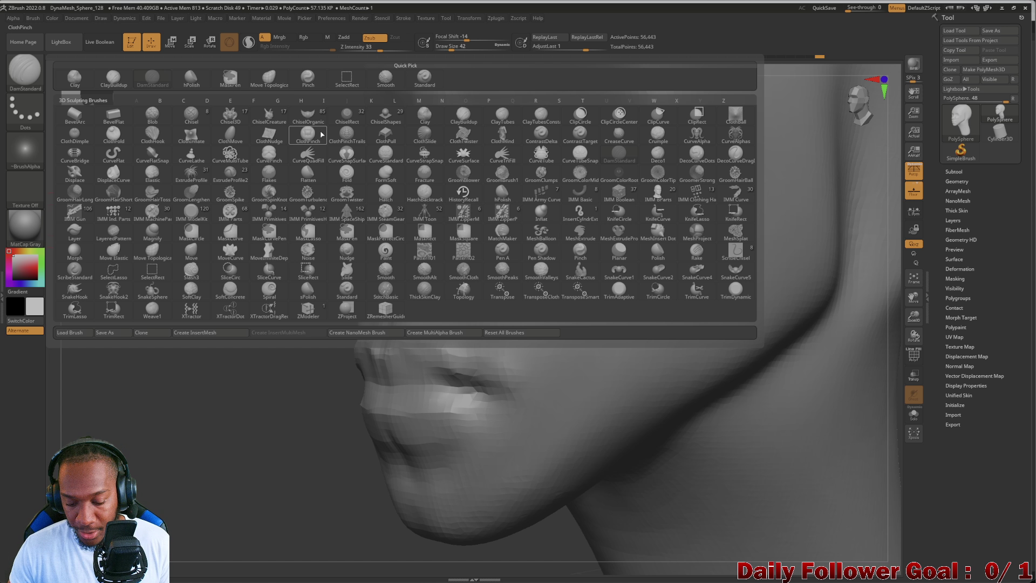
{"action": "key", "text": "i"}
{"action": "key", "text": "n"}
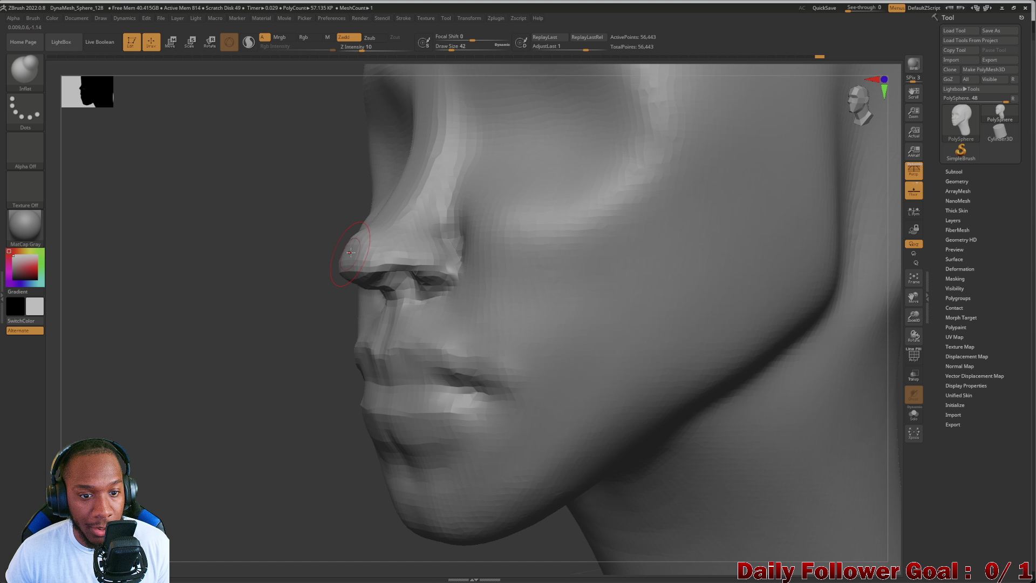
{"action": "mouse_move", "coordinate": [254, 256]}
{"action": "left_mouse_down"}
{"action": "mouse_move", "coordinate": [612, 313]}
{"action": "mouse_move", "coordinate": [304, 322]}
{"action": "mouse_move", "coordinate": [141, 345]}
{"action": "left_mouse_up"}
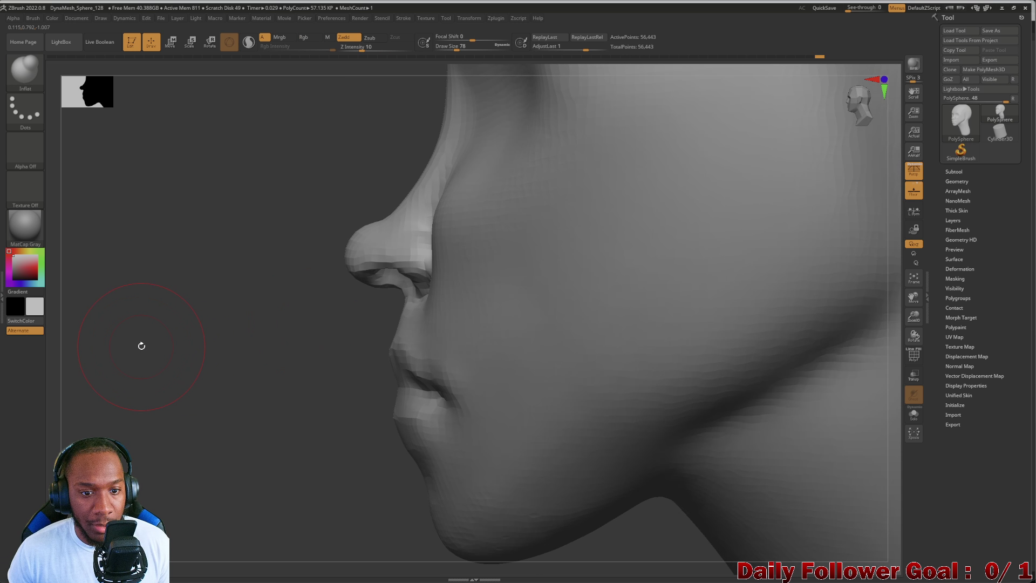
{"action": "left_click_drag", "start_coordinate": [248, 263], "coordinate": [194, 234]}
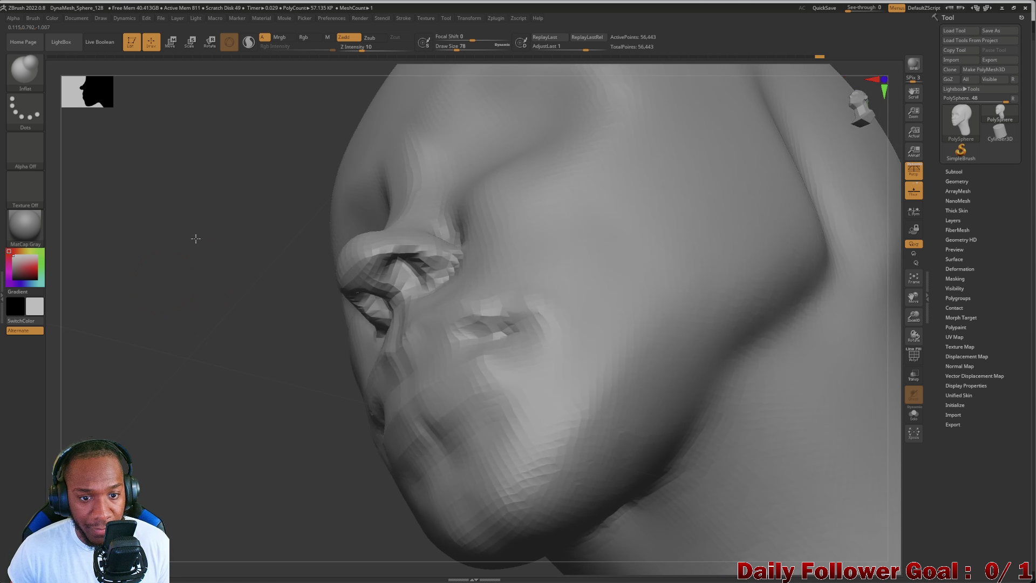
{"action": "mouse_move", "coordinate": [251, 328]}
{"action": "left_mouse_down"}
{"action": "mouse_move", "coordinate": [162, 352]}
{"action": "mouse_move", "coordinate": [151, 394]}
{"action": "mouse_move", "coordinate": [120, 382]}
{"action": "mouse_move", "coordinate": [118, 403]}
{"action": "left_mouse_up"}
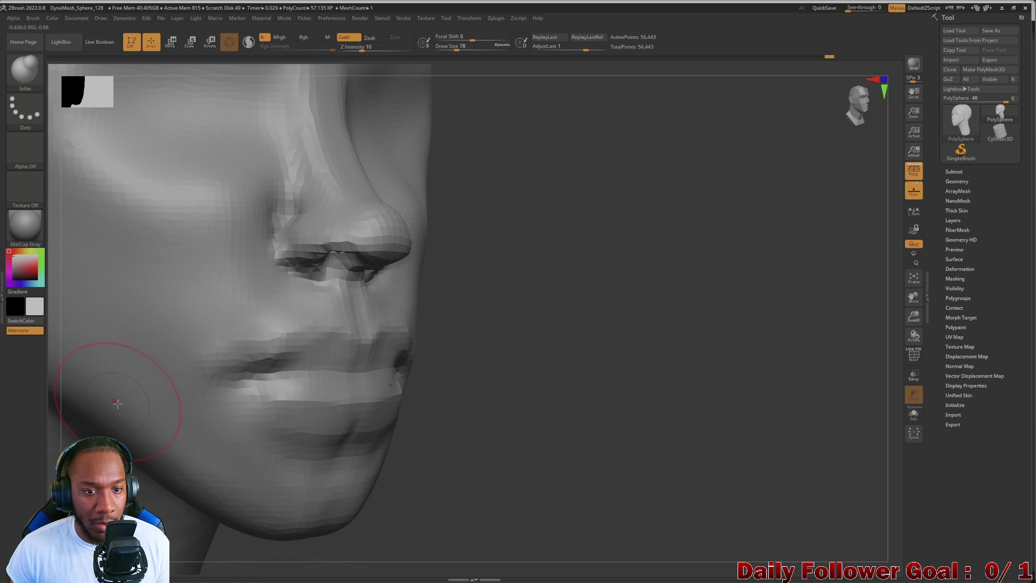
{"action": "left_click_drag", "start_coordinate": [571, 330], "coordinate": [303, 296]}
Smooth the nose surface around the inflated tip from several angles.
{"action": "key", "text": "shift"}
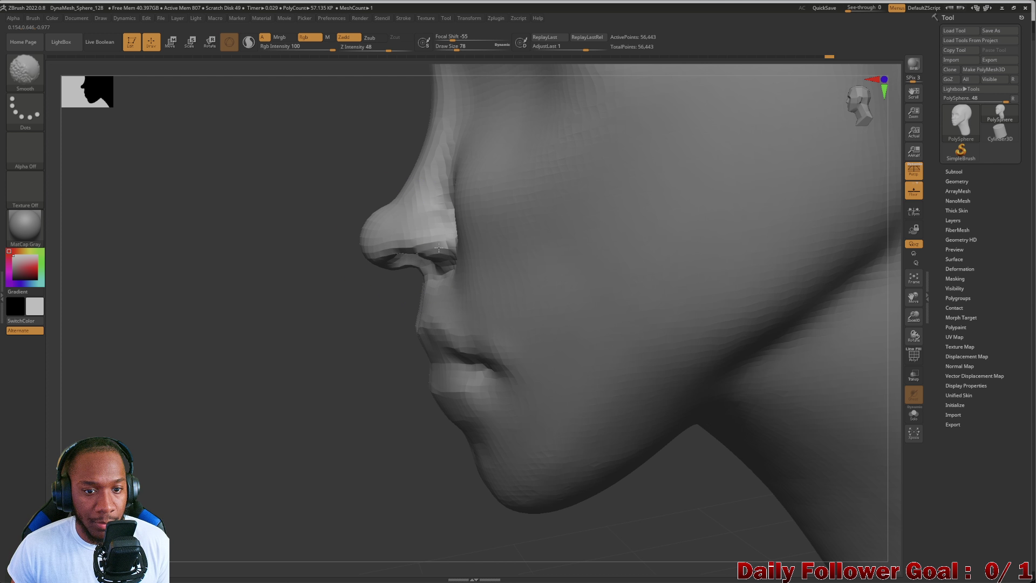
{"action": "left_click_drag", "start_coordinate": [384, 230], "coordinate": [359, 243]}
{"action": "mouse_move", "coordinate": [86, 369]}
{"action": "left_mouse_down"}
{"action": "mouse_move", "coordinate": [80, 407]}
{"action": "mouse_move", "coordinate": [312, 254]}
{"action": "left_mouse_up"}
{"action": "key", "text": "shift"}
{"action": "mouse_move", "coordinate": [670, 335]}
{"action": "left_mouse_down"}
{"action": "mouse_move", "coordinate": [706, 354]}
{"action": "mouse_move", "coordinate": [144, 396]}
{"action": "mouse_move", "coordinate": [178, 399]}
{"action": "mouse_move", "coordinate": [111, 419]}
{"action": "mouse_move", "coordinate": [132, 387]}
{"action": "mouse_move", "coordinate": [88, 377]}
{"action": "mouse_move", "coordinate": [162, 389]}
{"action": "mouse_move", "coordinate": [119, 392]}
{"action": "mouse_move", "coordinate": [104, 418]}
{"action": "mouse_move", "coordinate": [132, 416]}
{"action": "mouse_move", "coordinate": [197, 330]}
{"action": "left_mouse_up"}
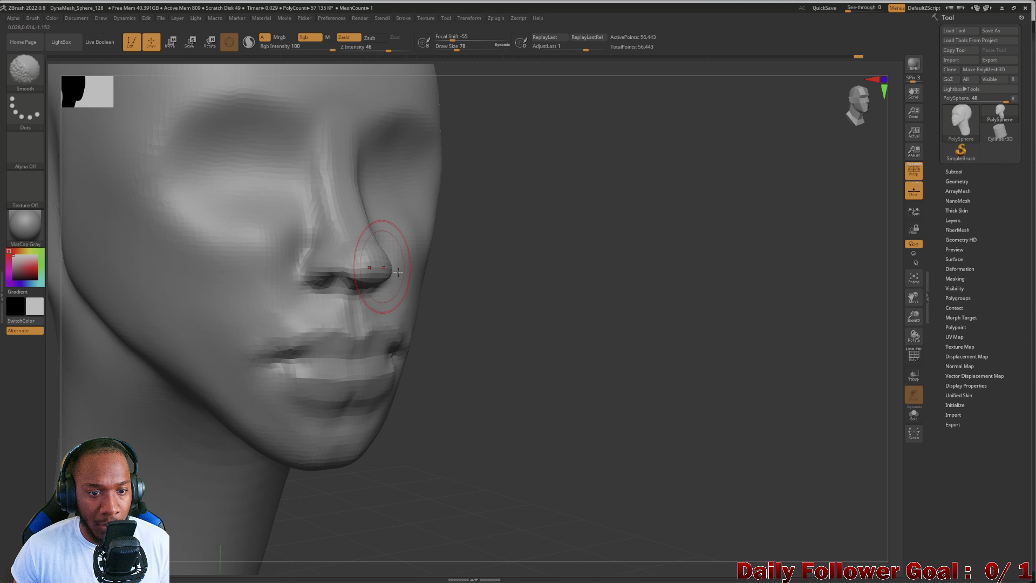
{"action": "key", "text": "ctrl"}
{"action": "mouse_move", "coordinate": [684, 543]}
{"action": "left_mouse_down"}
{"action": "mouse_move", "coordinate": [649, 461]}
{"action": "mouse_move", "coordinate": [144, 432]}
{"action": "mouse_move", "coordinate": [150, 264]}
{"action": "mouse_move", "coordinate": [208, 372]}
{"action": "mouse_move", "coordinate": [208, 439]}
{"action": "mouse_move", "coordinate": [161, 428]}
{"action": "mouse_move", "coordinate": [182, 376]}
{"action": "mouse_move", "coordinate": [164, 365]}
{"action": "left_mouse_up"}
With Move Topological, push the nose tip back in profile to shorten and round it.
{"action": "left_click", "coordinate": [17, 75]}
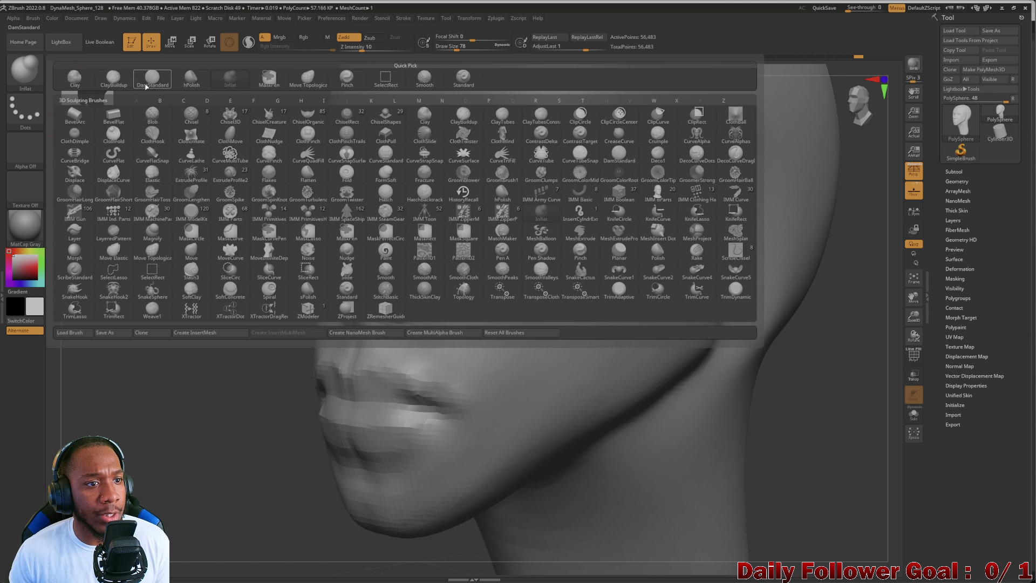
{"action": "left_click", "coordinate": [308, 77]}
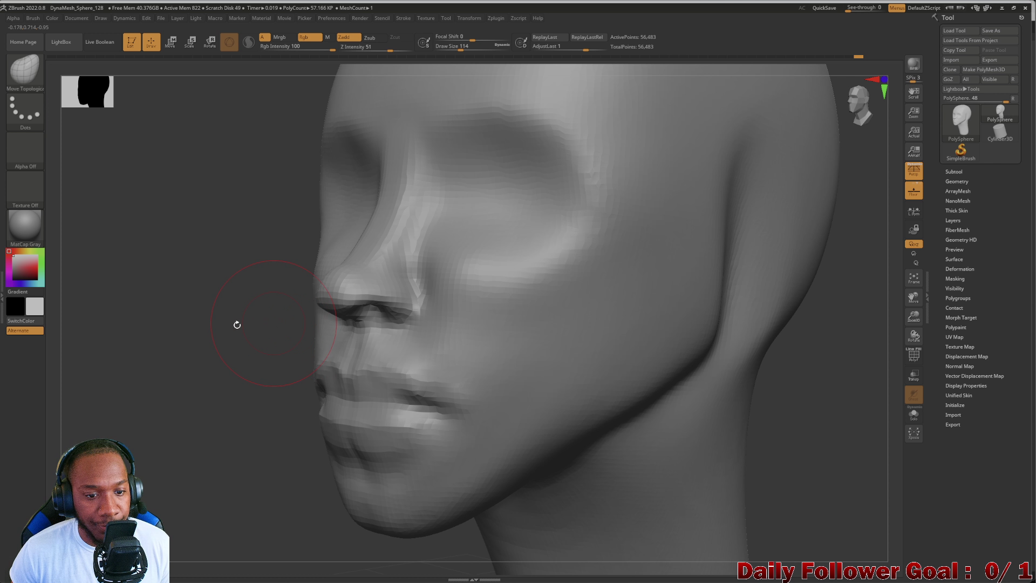
{"action": "left_click_drag", "start_coordinate": [200, 327], "coordinate": [211, 325]}
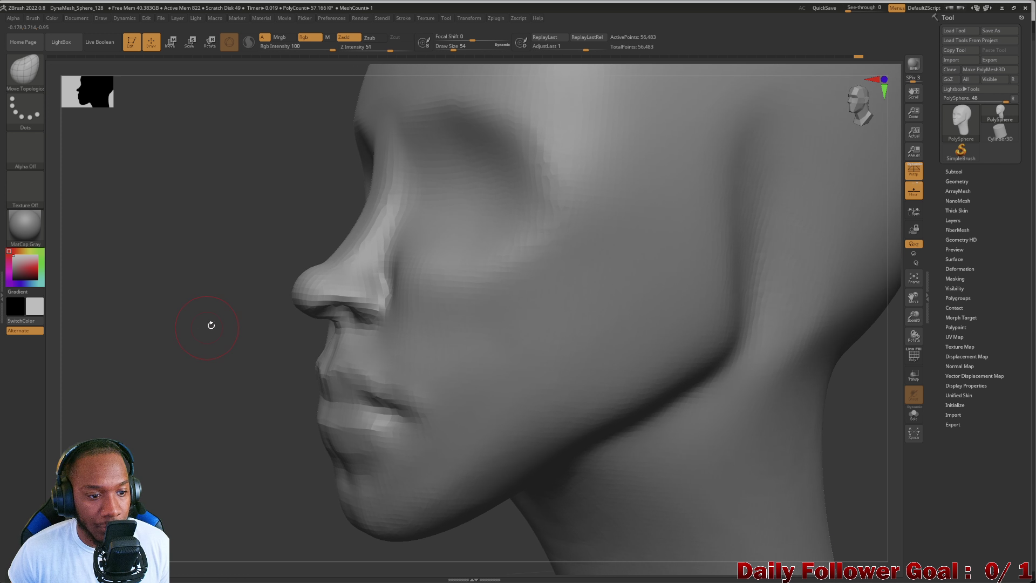
{"action": "left_click_drag", "start_coordinate": [301, 293], "coordinate": [323, 285]}
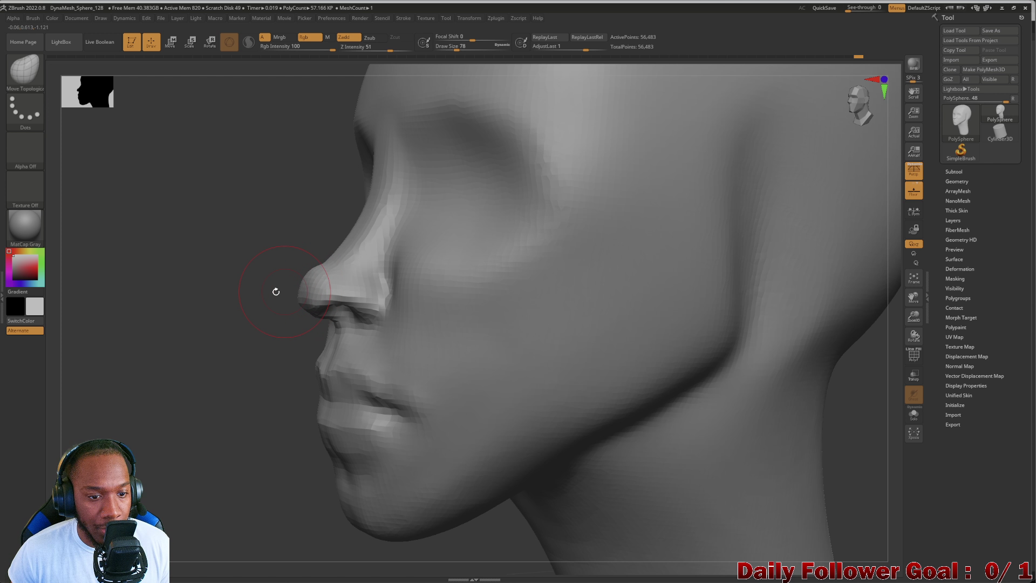
Smooth both sides of the nose from the front view.
{"action": "mouse_move", "coordinate": [148, 309]}
{"action": "left_mouse_down"}
{"action": "mouse_move", "coordinate": [180, 298]}
{"action": "mouse_move", "coordinate": [347, 307]}
{"action": "left_mouse_up"}
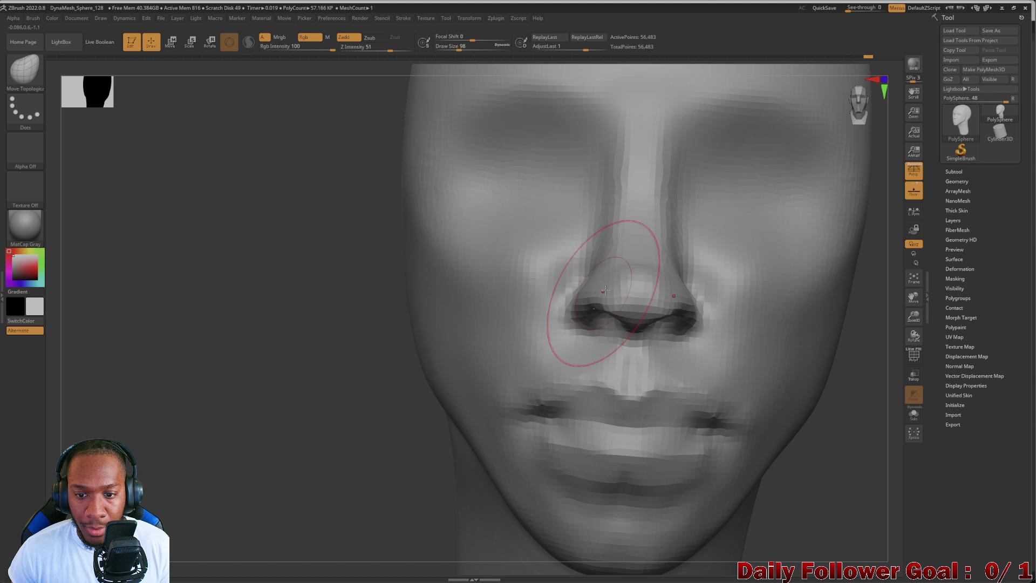
{"action": "left_click_drag", "start_coordinate": [606, 302], "coordinate": [629, 231], "text": "shift"}
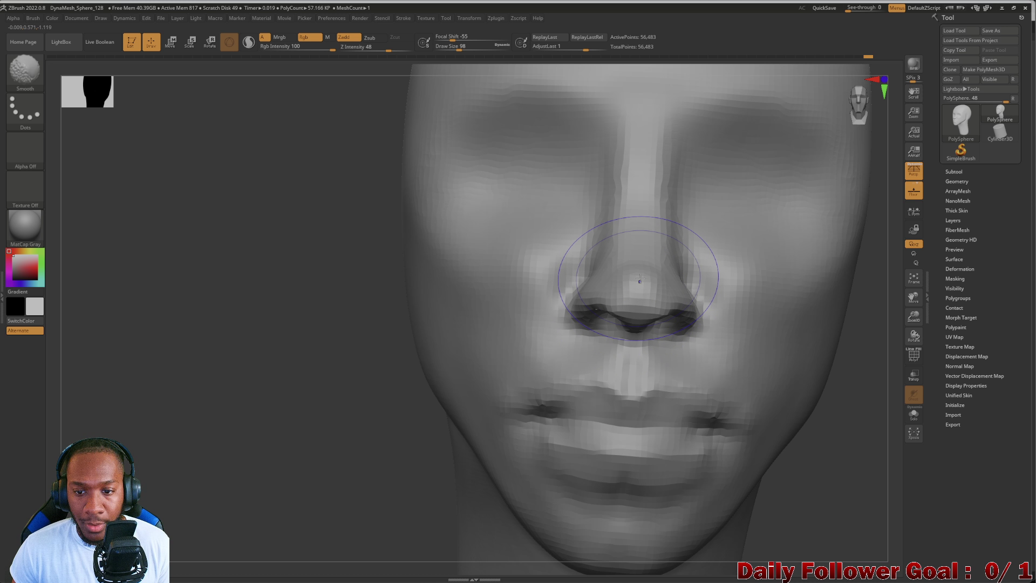
{"action": "mouse_move", "coordinate": [346, 346]}
{"action": "left_mouse_down"}
{"action": "mouse_move", "coordinate": [216, 364]}
{"action": "mouse_move", "coordinate": [220, 382]}
{"action": "mouse_move", "coordinate": [324, 374]}
{"action": "mouse_move", "coordinate": [342, 321]}
{"action": "mouse_move", "coordinate": [388, 368]}
{"action": "mouse_move", "coordinate": [461, 410]}
{"action": "mouse_move", "coordinate": [446, 393]}
{"action": "mouse_move", "coordinate": [365, 411]}
{"action": "mouse_move", "coordinate": [231, 384]}
{"action": "mouse_move", "coordinate": [280, 399]}
{"action": "left_mouse_up"}
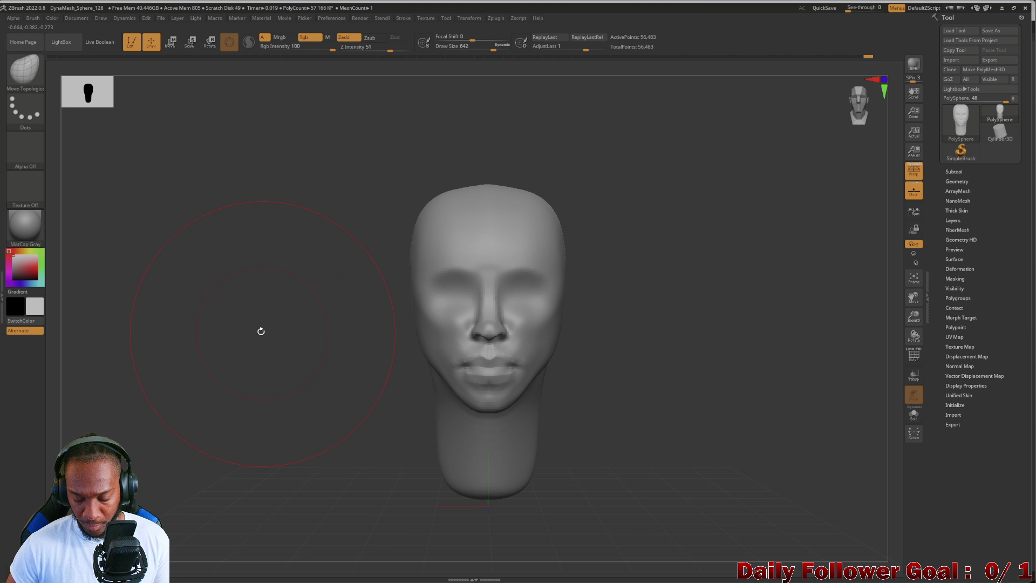
Zoom in on the face and adjust the brush draw size.
{"action": "mouse_move", "coordinate": [275, 328]}
{"action": "left_mouse_down", "text": "alt"}
{"action": "mouse_move", "coordinate": [245, 378]}
{"action": "mouse_move", "coordinate": [313, 255]}
{"action": "left_mouse_up", "text": "alt"}
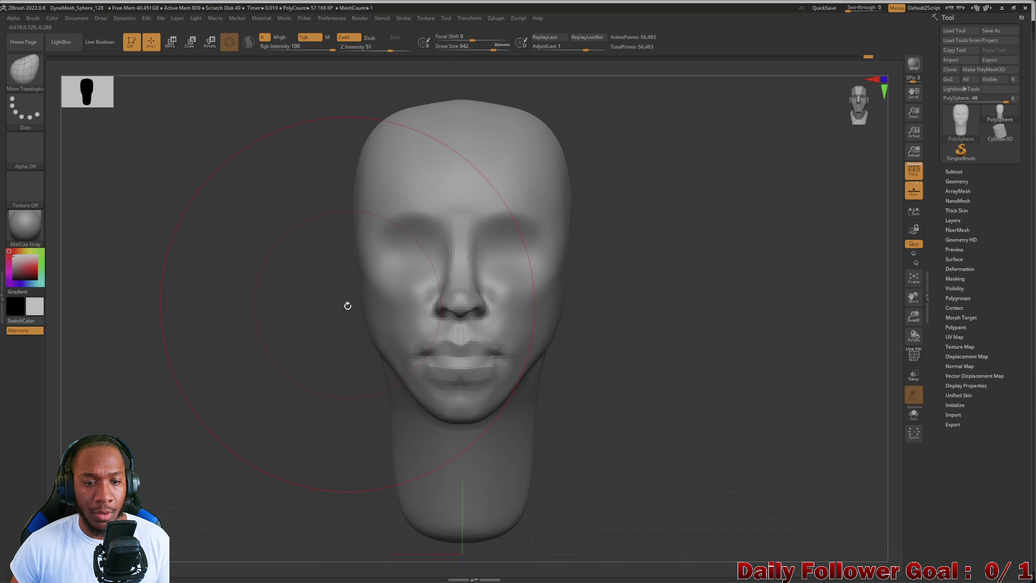
{"action": "left_click_drag", "start_coordinate": [361, 323], "coordinate": [359, 321]}
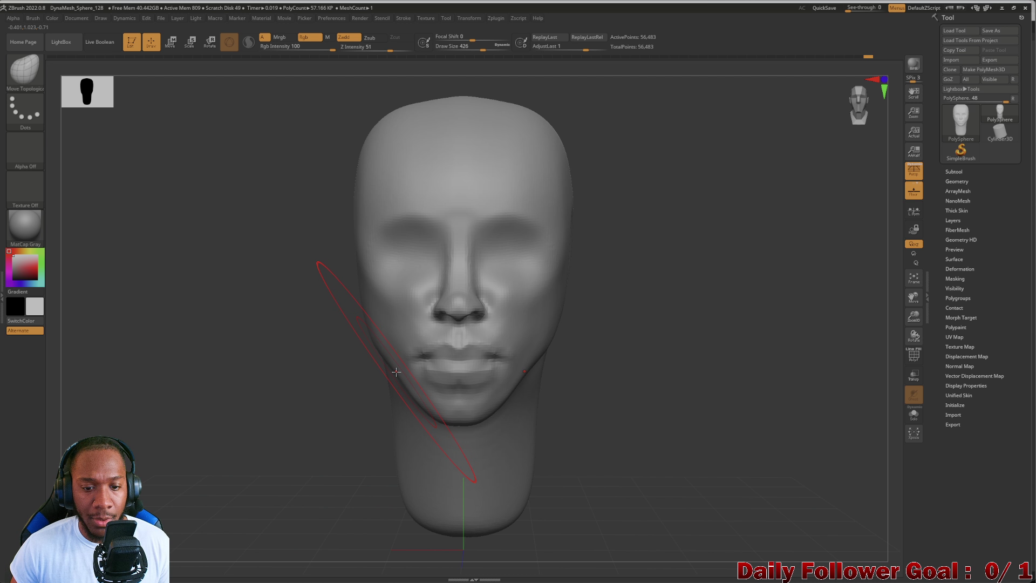
{"action": "key", "text": "bracketleft"}
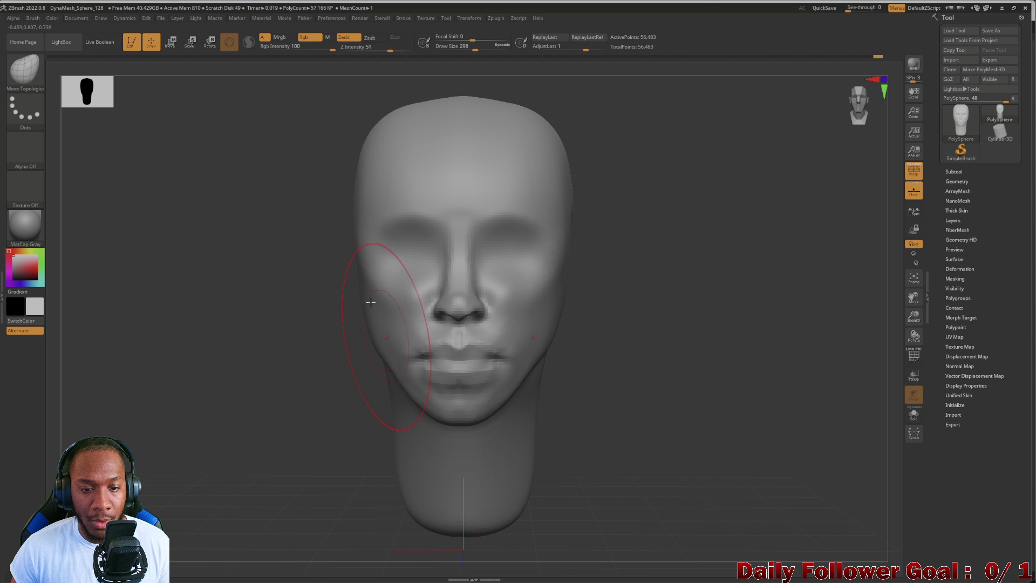
{"action": "key", "text": "bracketright"}
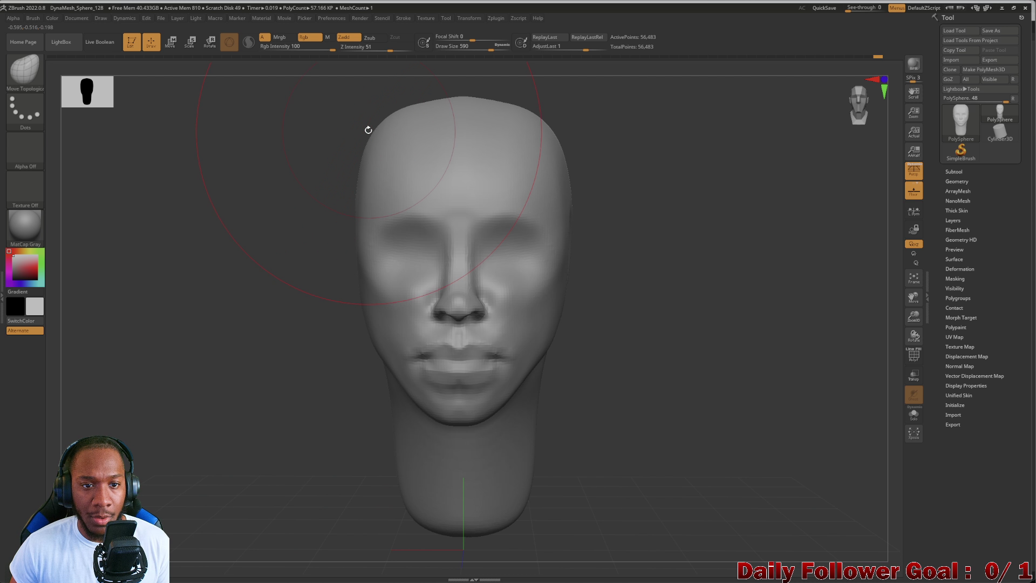
Undo the latest edit and push the top-left of the cranium inward.
{"action": "key", "text": "ctrl+z"}
{"action": "key", "text": "ctrl+z"}
{"action": "key", "text": "ctrl+z"}
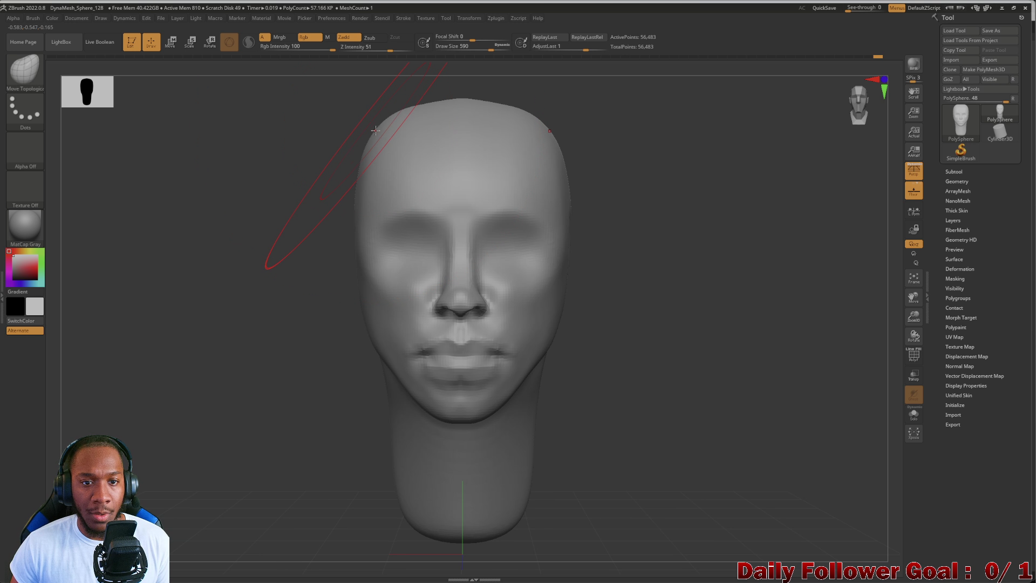
{"action": "left_click_drag", "start_coordinate": [377, 128], "coordinate": [389, 134]}
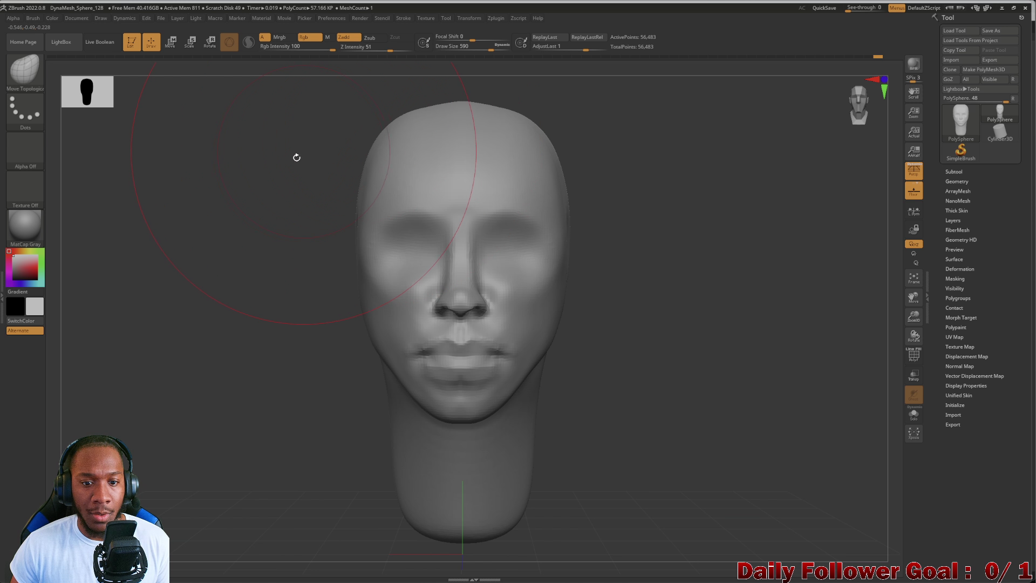
{"action": "mouse_move", "coordinate": [296, 157]}
{"action": "left_mouse_down"}
{"action": "mouse_move", "coordinate": [172, 227]}
{"action": "mouse_move", "coordinate": [175, 267]}
{"action": "left_mouse_up"}
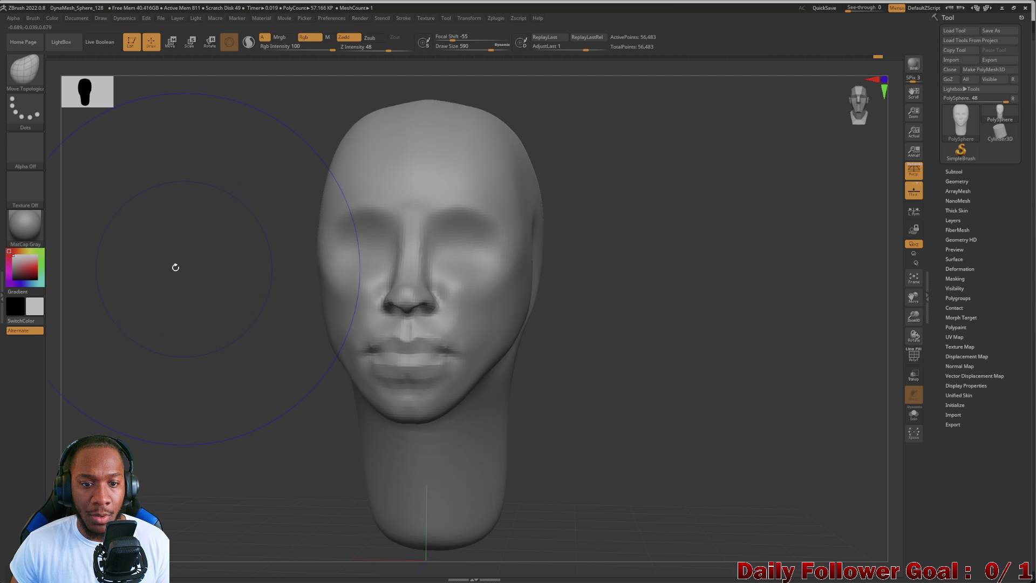
Undo repeatedly back to an earlier shape of the face, lips and neck.
{"action": "key", "text": "ctrl+z"}
{"action": "key", "text": "ctrl+z"}
{"action": "key", "text": "ctrl+z"}
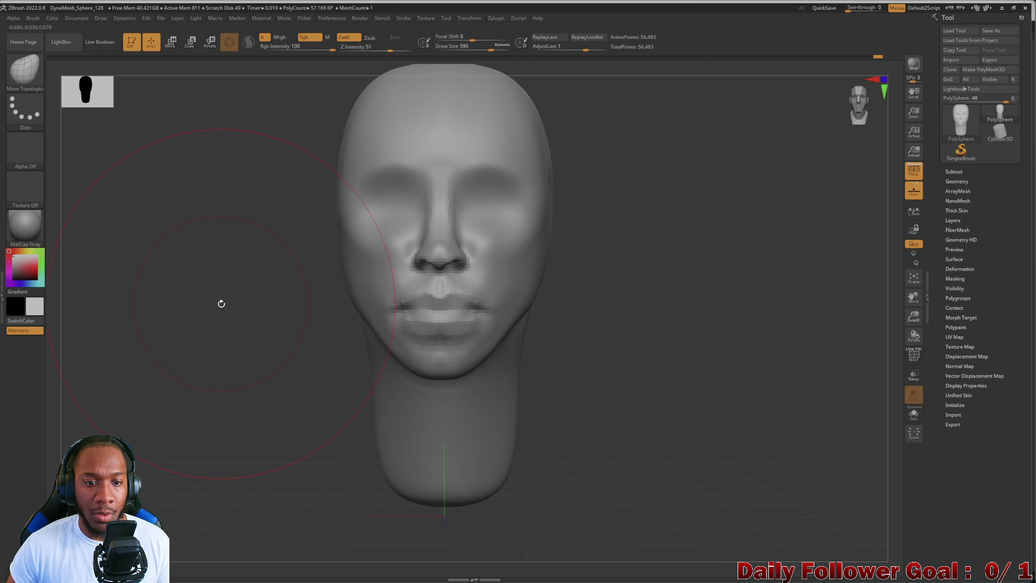
{"action": "key", "text": "ctrl+z"}
{"action": "key", "text": "ctrl+z"}
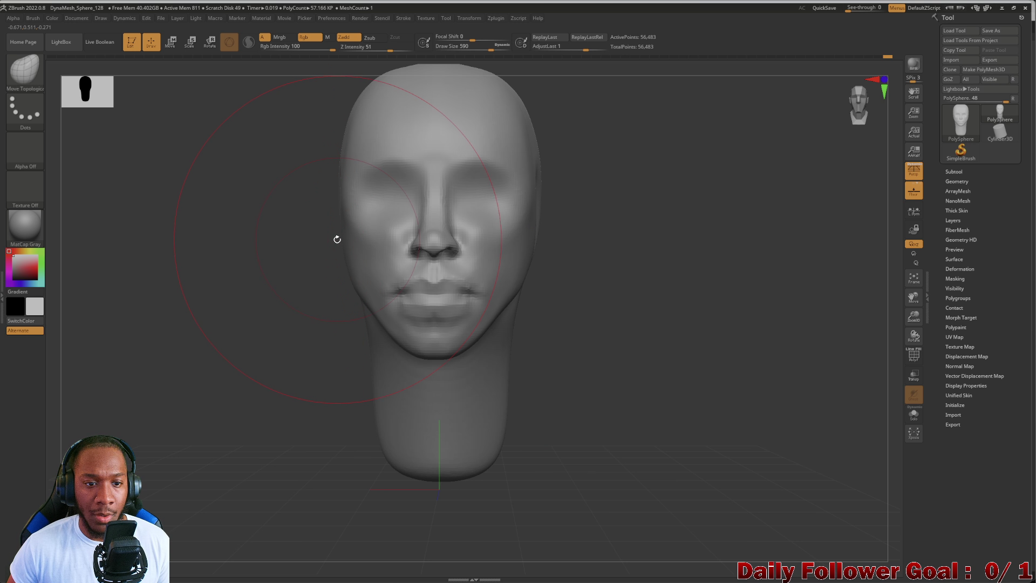
{"action": "key", "text": "ctrl+shift+z"}
{"action": "key", "text": "ctrl+z"}
{"action": "key", "text": "ctrl+z"}
{"action": "key", "text": "ctrl+z"}
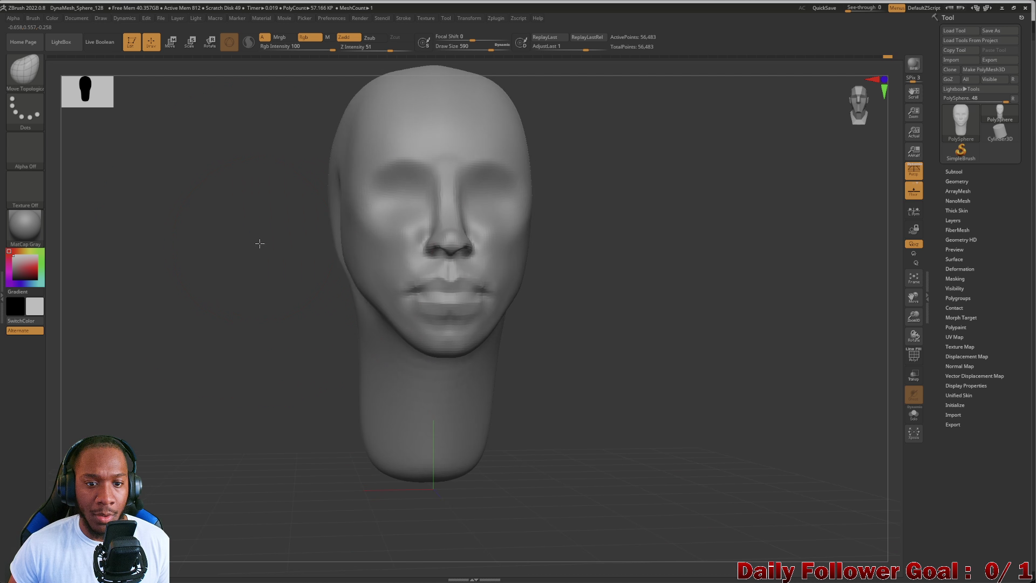
{"action": "key", "text": "ctrl+z"}
{"action": "key", "text": "ctrl+z"}
{"action": "key", "text": "ctrl+z"}
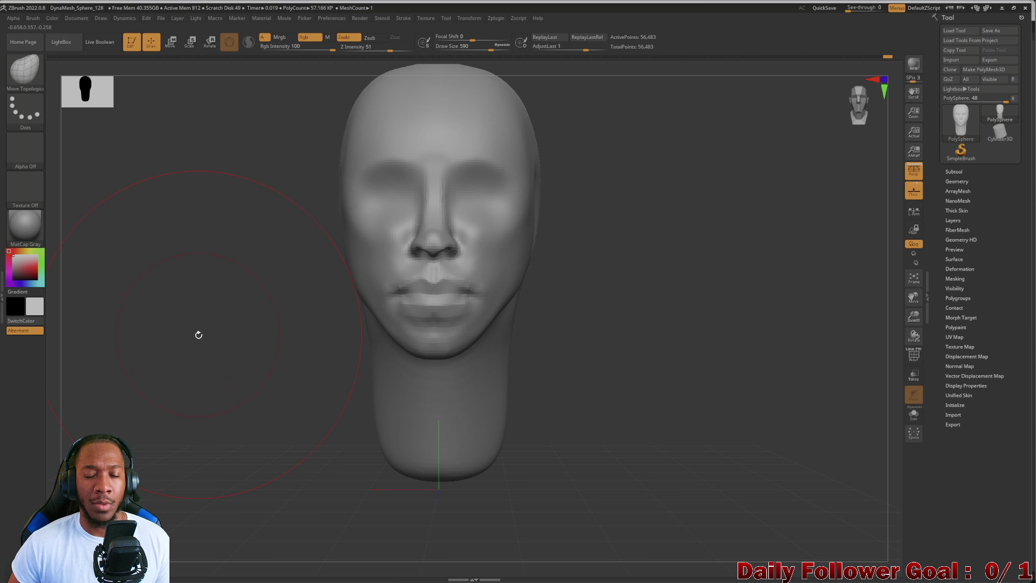
{"action": "key", "text": "ctrl+z"}
{"action": "key", "text": "ctrl+z"}
{"action": "key", "text": "ctrl+z"}
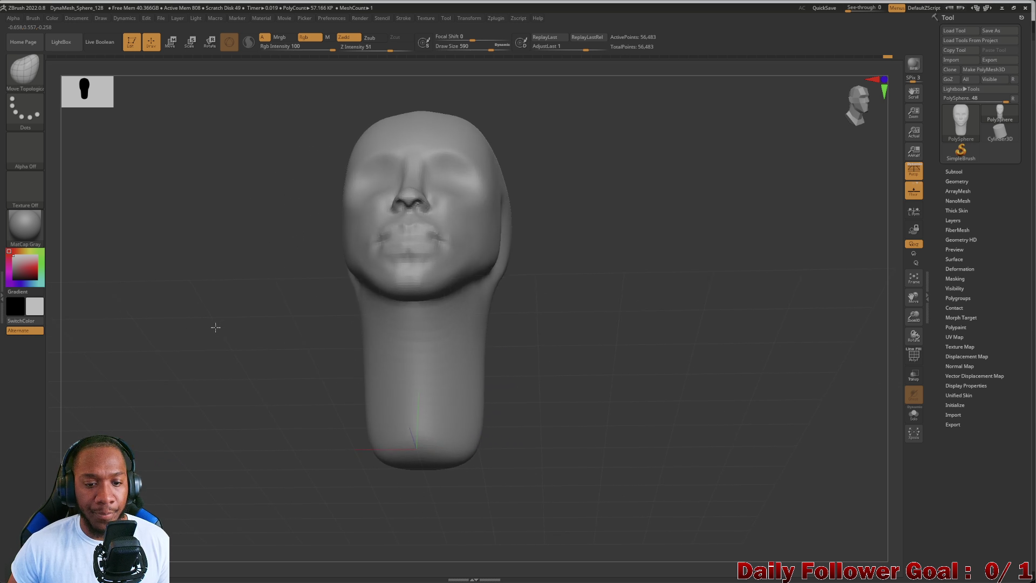
{"action": "key", "text": "ctrl+z"}
{"action": "key", "text": "ctrl+z"}
{"action": "key", "text": "ctrl+z"}
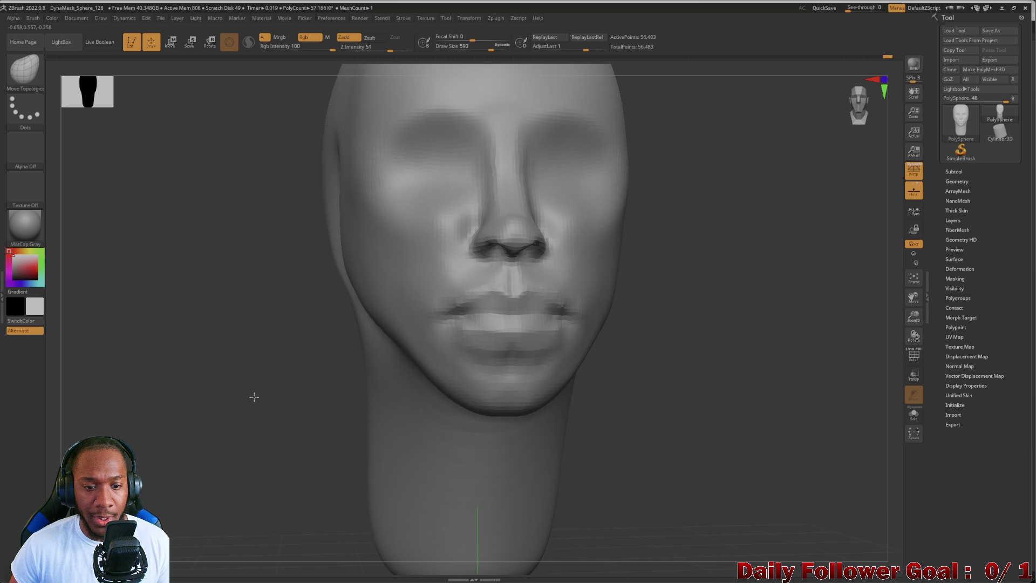
{"action": "key", "text": "ctrl+z"}
{"action": "key", "text": "ctrl+z"}
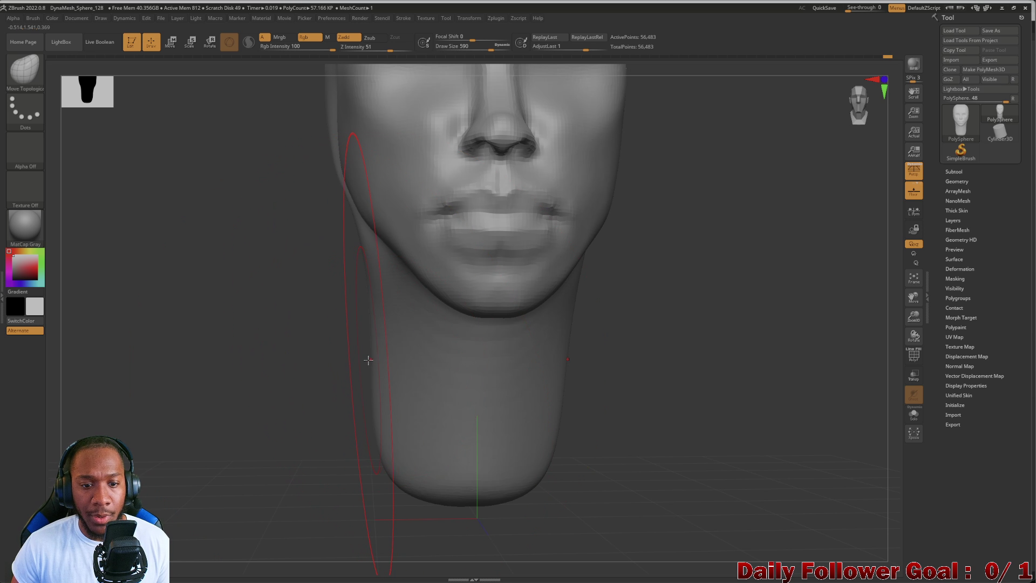
{"action": "key", "text": "ctrl+z"}
{"action": "key", "text": "ctrl+z"}
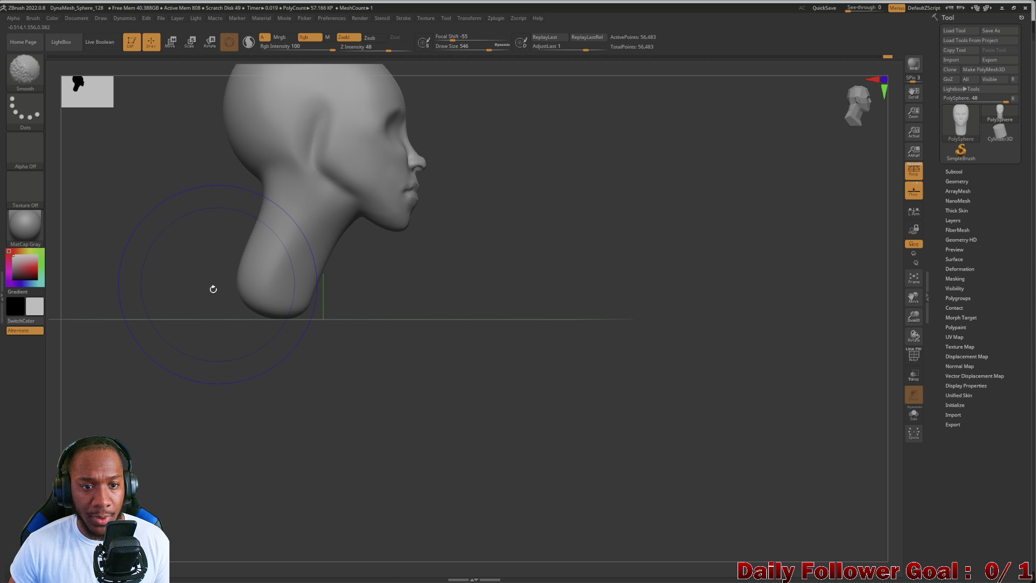
Mask part of the head with a rectangle, then pinch the neck narrower with Move Topological.
{"action": "mouse_move", "coordinate": [478, 259]}
{"action": "left_mouse_down", "text": "ctrl"}
{"action": "mouse_move", "coordinate": [398, 203]}
{"action": "mouse_move", "coordinate": [364, 83]}
{"action": "left_mouse_up", "text": "ctrl"}
{"action": "key", "text": "b"}
{"action": "key", "text": "m"}
{"action": "key", "text": "t"}
{"action": "mouse_move", "coordinate": [504, 234]}
{"action": "left_mouse_down"}
{"action": "mouse_move", "coordinate": [283, 263]}
{"action": "mouse_move", "coordinate": [277, 303]}
{"action": "mouse_move", "coordinate": [266, 284]}
{"action": "mouse_move", "coordinate": [254, 321]}
{"action": "mouse_move", "coordinate": [236, 319]}
{"action": "mouse_move", "coordinate": [367, 276]}
{"action": "mouse_move", "coordinate": [398, 280]}
{"action": "left_mouse_up"}
{"action": "mouse_move", "coordinate": [383, 314]}
{"action": "left_mouse_down"}
{"action": "mouse_move", "coordinate": [397, 318]}
{"action": "mouse_move", "coordinate": [383, 348]}
{"action": "mouse_move", "coordinate": [291, 358]}
{"action": "mouse_move", "coordinate": [264, 354]}
{"action": "mouse_move", "coordinate": [266, 338]}
{"action": "mouse_move", "coordinate": [283, 337]}
{"action": "mouse_move", "coordinate": [261, 319]}
{"action": "mouse_move", "coordinate": [248, 324]}
{"action": "mouse_move", "coordinate": [256, 349]}
{"action": "mouse_move", "coordinate": [280, 321]}
{"action": "mouse_move", "coordinate": [280, 351]}
{"action": "mouse_move", "coordinate": [266, 326]}
{"action": "left_mouse_up"}
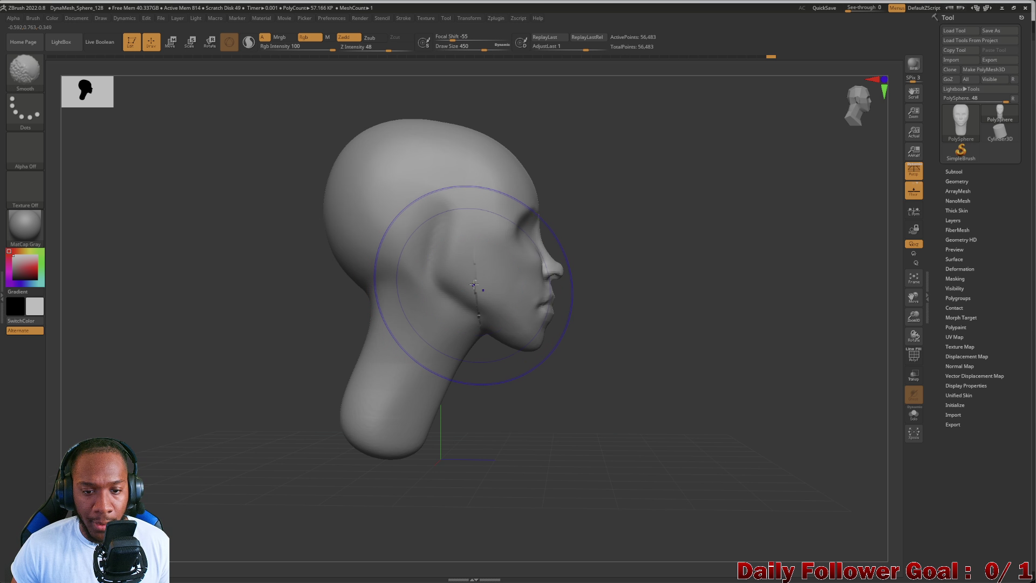
Smooth the cheek and jaw area, ending at a draw size of 614.
{"action": "key", "text": "["}
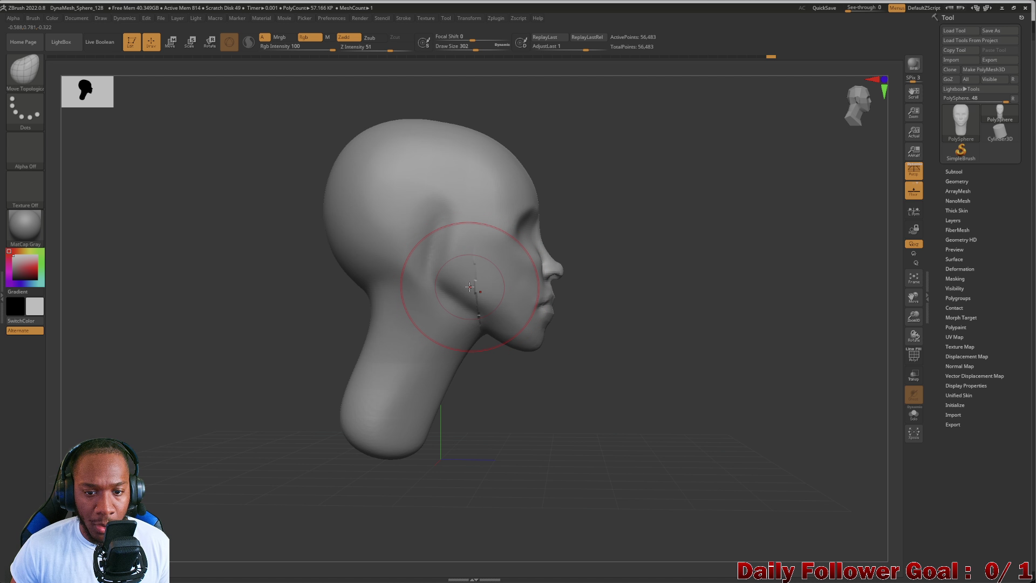
{"action": "key", "text": "shift"}
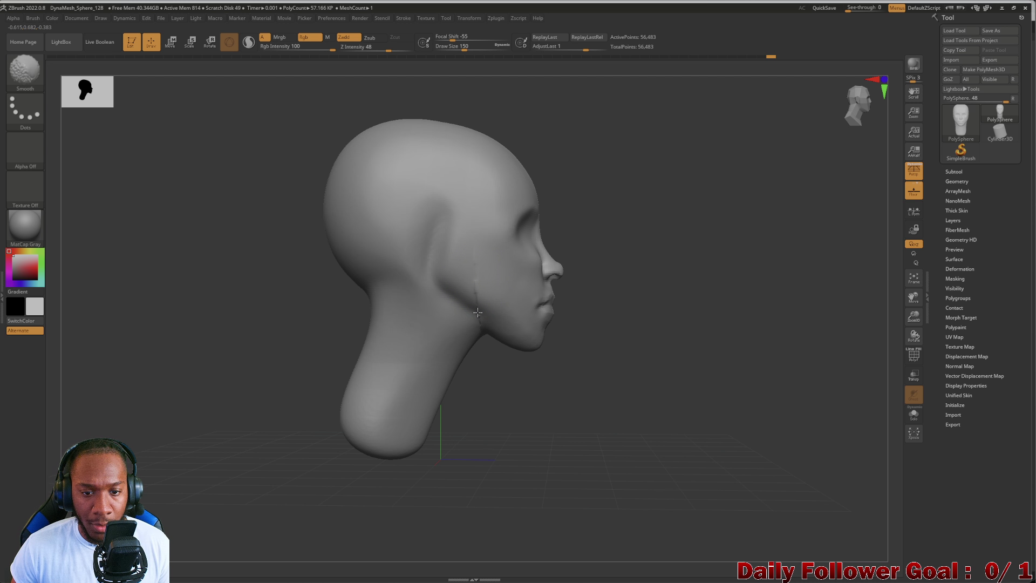
{"action": "mouse_move", "coordinate": [346, 367]}
{"action": "left_mouse_down"}
{"action": "mouse_move", "coordinate": [211, 359]}
{"action": "mouse_move", "coordinate": [285, 356]}
{"action": "mouse_move", "coordinate": [227, 354]}
{"action": "mouse_move", "coordinate": [241, 356]}
{"action": "mouse_move", "coordinate": [244, 313]}
{"action": "mouse_move", "coordinate": [282, 348]}
{"action": "mouse_move", "coordinate": [358, 356]}
{"action": "left_mouse_up"}
{"action": "key", "text": "shift"}
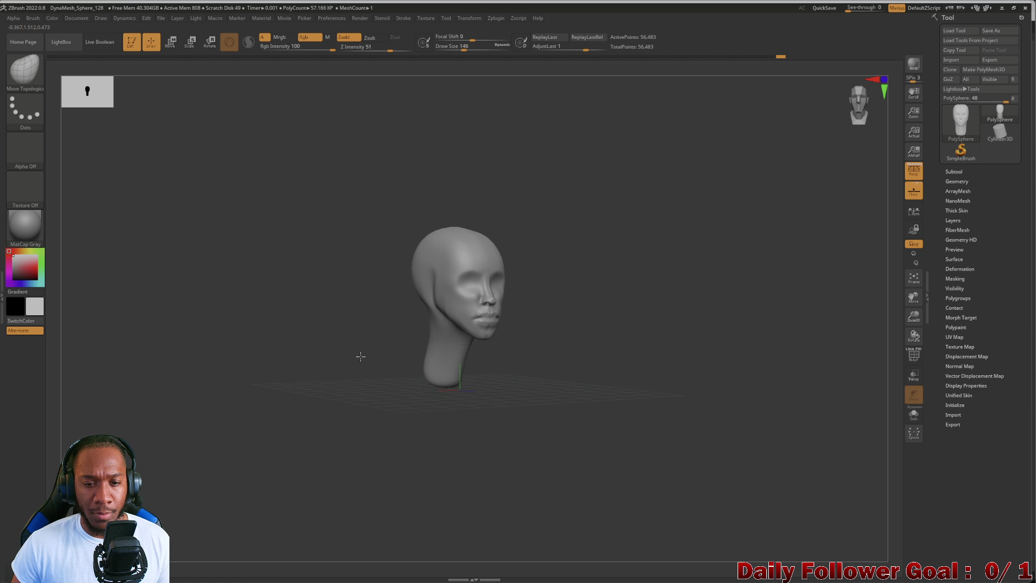
{"action": "mouse_move", "coordinate": [313, 331]}
{"action": "left_mouse_down", "text": "alt"}
{"action": "mouse_move", "coordinate": [305, 378]}
{"action": "mouse_move", "coordinate": [287, 347]}
{"action": "mouse_move", "coordinate": [294, 342]}
{"action": "left_mouse_up", "text": "alt"}
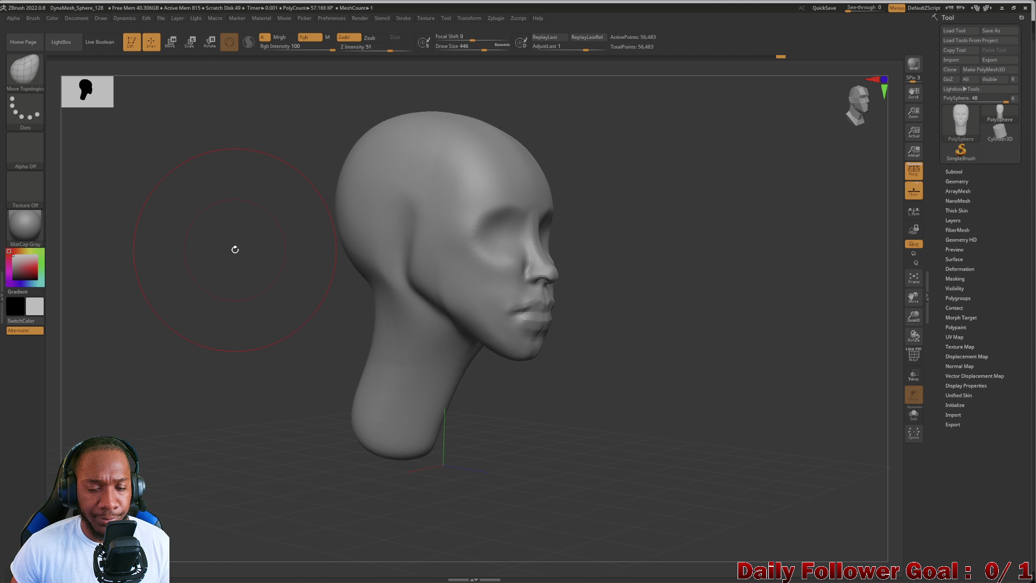
{"action": "key", "text": "]"}
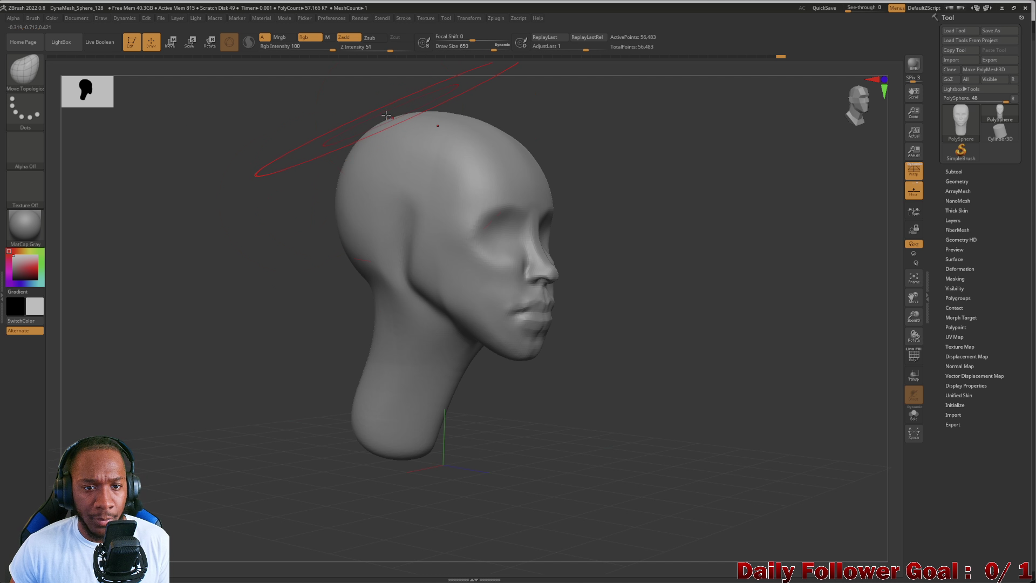
{"action": "mouse_move", "coordinate": [381, 119]}
{"action": "left_mouse_down"}
{"action": "mouse_move", "coordinate": [342, 128]}
{"action": "mouse_move", "coordinate": [379, 133]}
{"action": "left_mouse_up"}
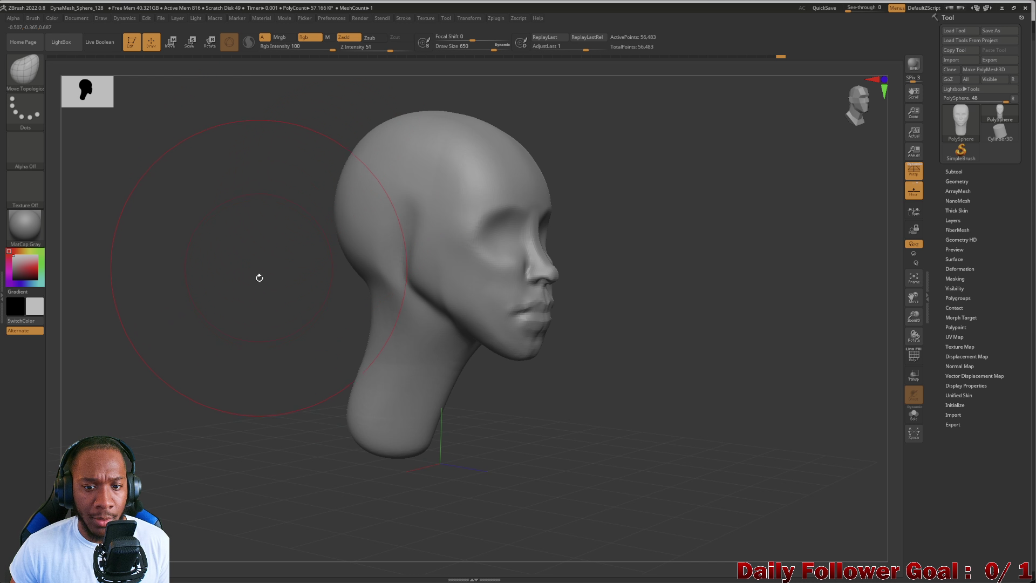
{"action": "mouse_move", "coordinate": [259, 277]}
{"action": "left_mouse_down"}
{"action": "mouse_move", "coordinate": [206, 307]}
{"action": "mouse_move", "coordinate": [220, 302]}
{"action": "mouse_move", "coordinate": [208, 321]}
{"action": "mouse_move", "coordinate": [189, 321]}
{"action": "mouse_move", "coordinate": [414, 301]}
{"action": "mouse_move", "coordinate": [474, 416]}
{"action": "mouse_move", "coordinate": [347, 255]}
{"action": "left_mouse_up"}
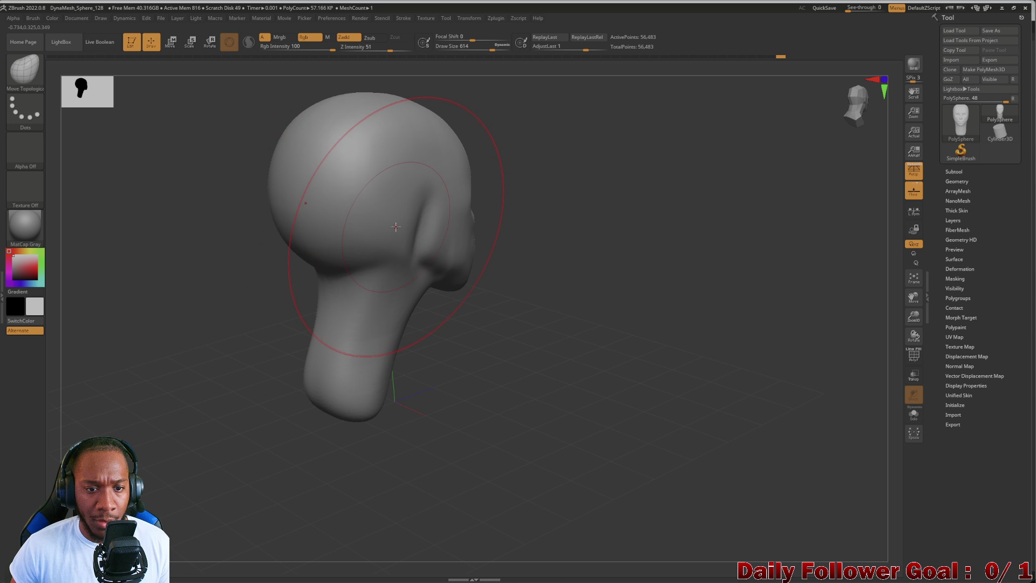
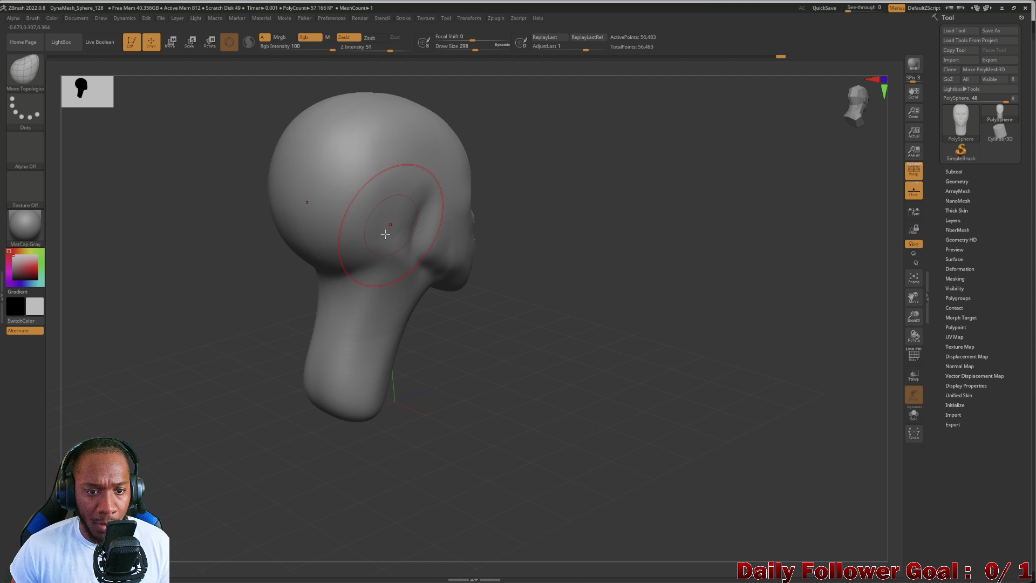
Turn the head to a front view, zoom in on the face, and select ClayBuildup.
{"action": "mouse_move", "coordinate": [226, 323]}
{"action": "left_mouse_down"}
{"action": "mouse_move", "coordinate": [180, 335]}
{"action": "mouse_move", "coordinate": [286, 313]}
{"action": "left_mouse_up"}
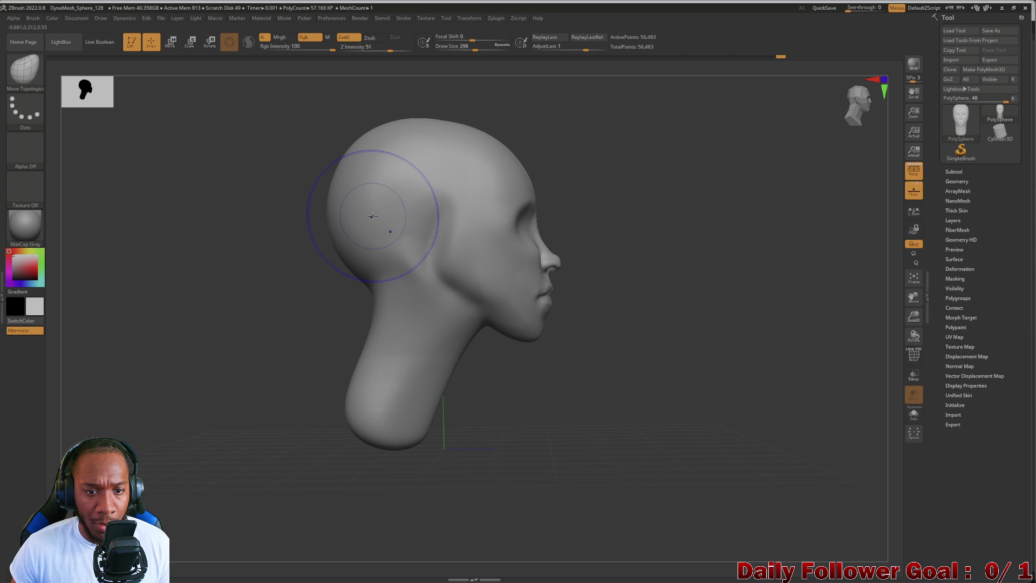
{"action": "key", "text": "shift"}
{"action": "mouse_move", "coordinate": [151, 306]}
{"action": "left_mouse_down", "text": "shift"}
{"action": "mouse_move", "coordinate": [239, 315]}
{"action": "mouse_move", "coordinate": [216, 271]}
{"action": "mouse_move", "coordinate": [245, 273]}
{"action": "mouse_move", "coordinate": [248, 293]}
{"action": "mouse_move", "coordinate": [273, 308]}
{"action": "mouse_move", "coordinate": [220, 308]}
{"action": "mouse_move", "coordinate": [176, 358]}
{"action": "left_mouse_up", "text": "shift"}
{"action": "mouse_move", "coordinate": [185, 421]}
{"action": "left_mouse_down"}
{"action": "mouse_move", "coordinate": [185, 381]}
{"action": "mouse_move", "coordinate": [252, 355]}
{"action": "mouse_move", "coordinate": [300, 299]}
{"action": "left_mouse_up"}
{"action": "mouse_move", "coordinate": [335, 254]}
{"action": "left_mouse_down"}
{"action": "mouse_move", "coordinate": [331, 349]}
{"action": "mouse_move", "coordinate": [241, 423]}
{"action": "mouse_move", "coordinate": [205, 365]}
{"action": "mouse_move", "coordinate": [173, 363]}
{"action": "mouse_move", "coordinate": [201, 380]}
{"action": "mouse_move", "coordinate": [126, 349]}
{"action": "mouse_move", "coordinate": [143, 370]}
{"action": "mouse_move", "coordinate": [205, 244]}
{"action": "left_mouse_up"}
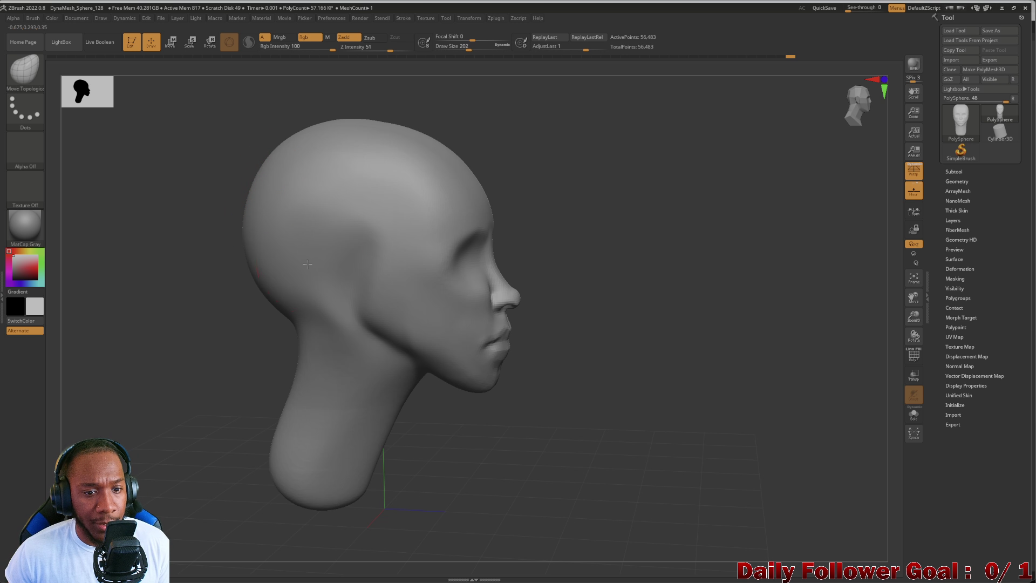
{"action": "left_click", "coordinate": [25, 70]}
{"action": "left_click", "coordinate": [113, 81]}
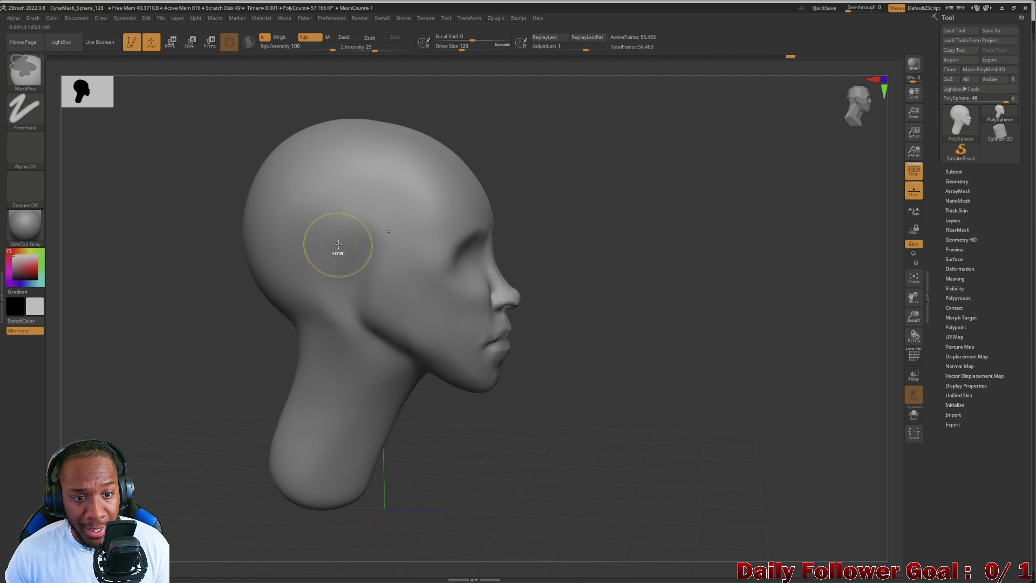
Mask an ear-shaped patch on the side of the head, clear it, then undo to restore it.
{"action": "mouse_move", "coordinate": [338, 243]}
{"action": "left_mouse_down", "text": "ctrl"}
{"action": "mouse_move", "coordinate": [340, 258]}
{"action": "mouse_move", "coordinate": [332, 254]}
{"action": "mouse_move", "coordinate": [346, 238]}
{"action": "left_mouse_up", "text": "ctrl"}
{"action": "left_click_drag", "start_coordinate": [349, 275], "coordinate": [322, 262], "text": "ctrl"}
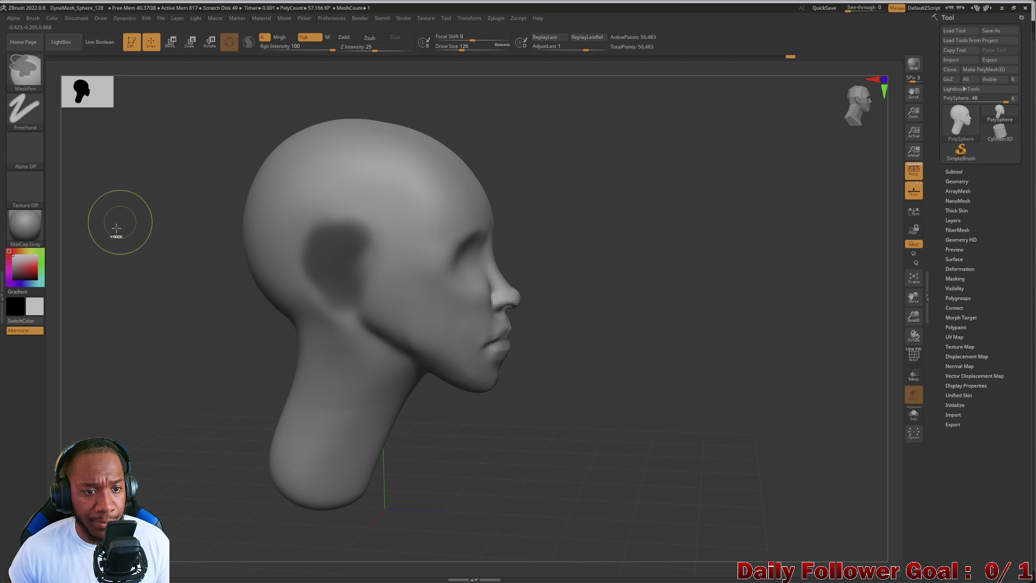
{"action": "left_click_drag", "start_coordinate": [120, 220], "coordinate": [238, 296], "text": "ctrl"}
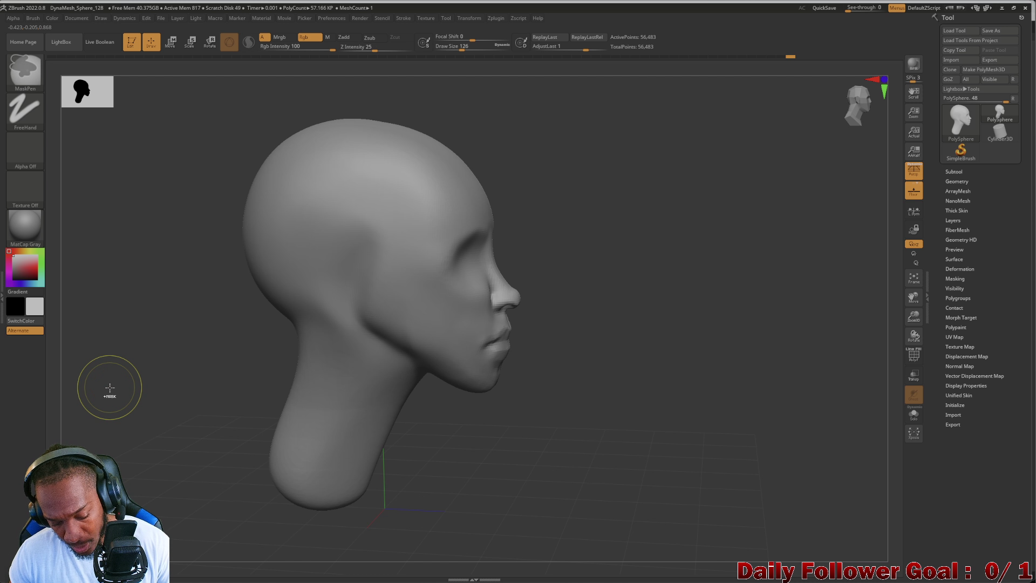
{"action": "key", "text": "ctrl+z"}
Invert the mask and build a raised ear with a horizontal crease, checking front and side.
{"action": "left_click", "coordinate": [200, 263], "text": "ctrl"}
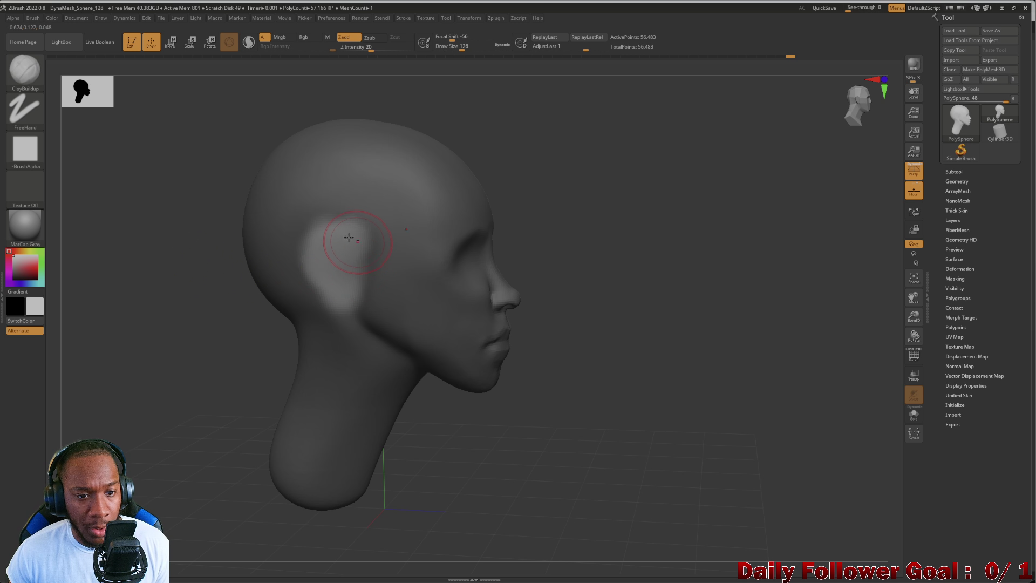
{"action": "mouse_move", "coordinate": [353, 241]}
{"action": "left_mouse_down"}
{"action": "mouse_move", "coordinate": [324, 254]}
{"action": "mouse_move", "coordinate": [331, 249]}
{"action": "mouse_move", "coordinate": [343, 301]}
{"action": "mouse_move", "coordinate": [333, 296]}
{"action": "left_mouse_up"}
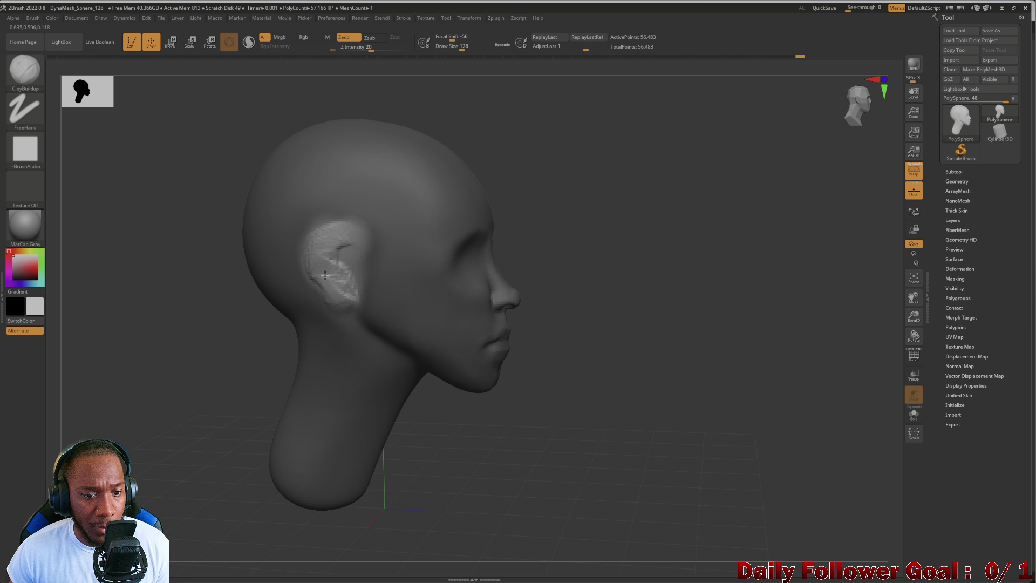
{"action": "mouse_move", "coordinate": [346, 233]}
{"action": "left_mouse_down"}
{"action": "mouse_move", "coordinate": [310, 266]}
{"action": "mouse_move", "coordinate": [342, 306]}
{"action": "left_mouse_up"}
{"action": "mouse_move", "coordinate": [262, 301]}
{"action": "left_mouse_down", "text": "shift"}
{"action": "mouse_move", "coordinate": [178, 293]}
{"action": "mouse_move", "coordinate": [202, 328]}
{"action": "left_mouse_up", "text": "shift"}
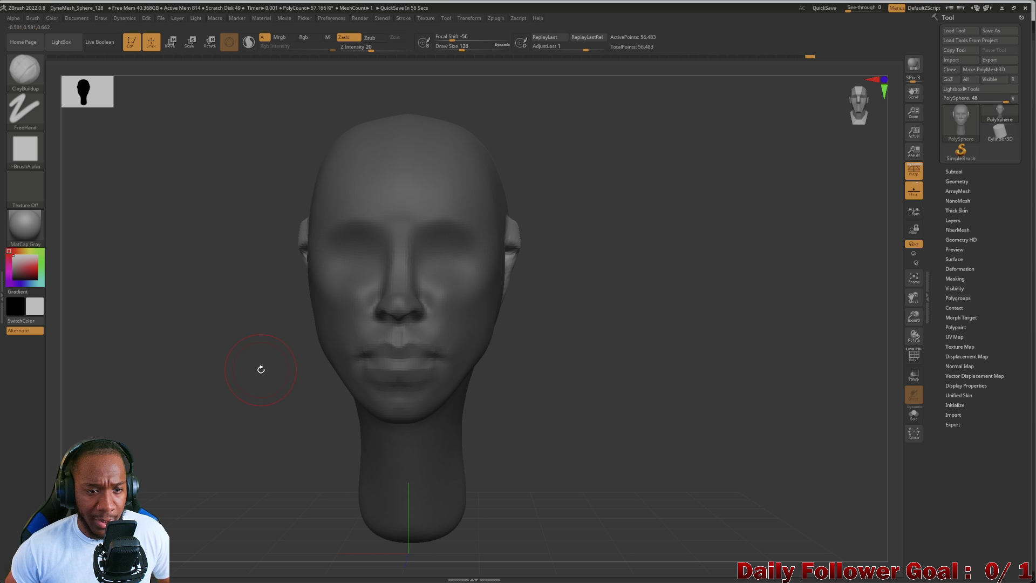
{"action": "mouse_move", "coordinate": [217, 287]}
{"action": "left_mouse_down"}
{"action": "mouse_move", "coordinate": [211, 241]}
{"action": "mouse_move", "coordinate": [197, 302]}
{"action": "mouse_move", "coordinate": [152, 296]}
{"action": "left_mouse_up"}
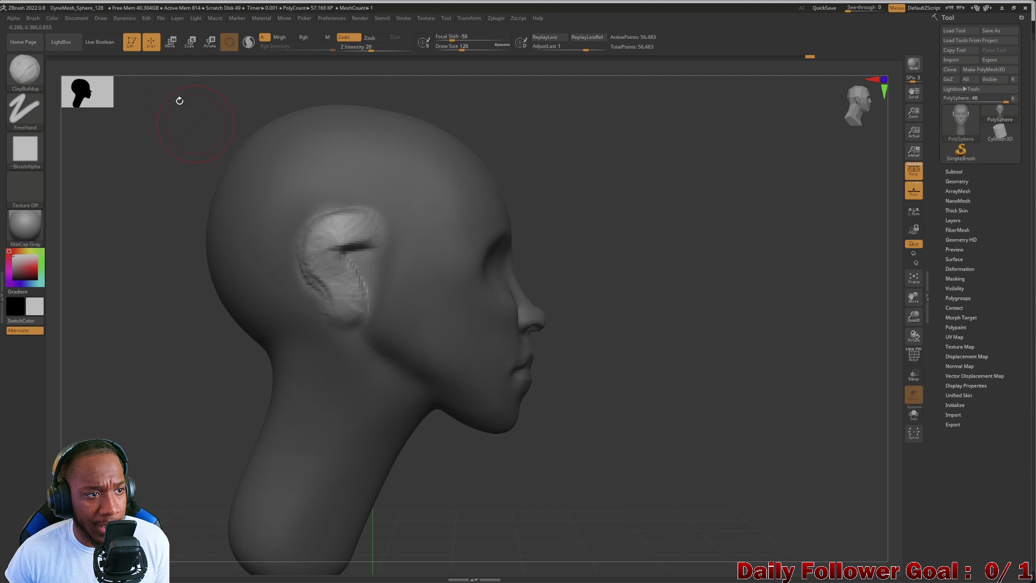
{"action": "left_click", "coordinate": [25, 69]}
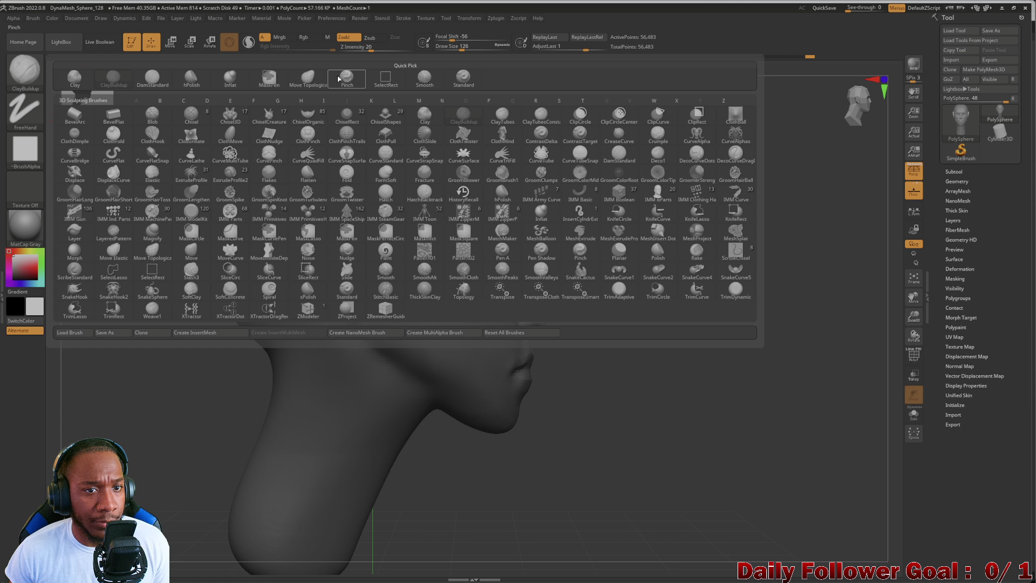
Pull the ear's upper crease into a softer fold with an enlarged Move Topological brush.
{"action": "left_click", "coordinate": [308, 78]}
{"action": "left_click_drag", "start_coordinate": [363, 214], "coordinate": [367, 216]}
{"action": "key", "text": "]"}
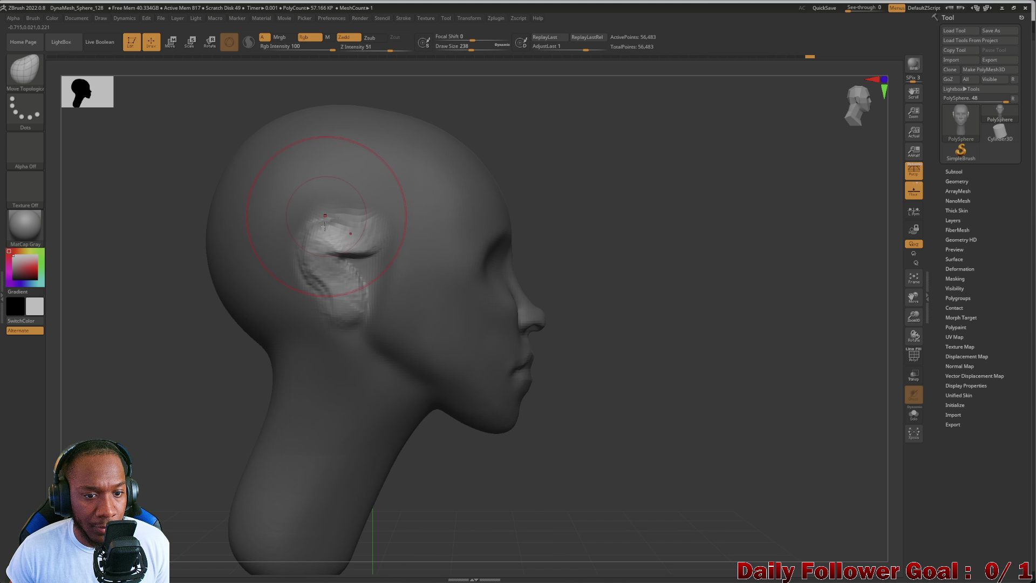
{"action": "mouse_move", "coordinate": [143, 286]}
{"action": "left_mouse_down", "text": "shift"}
{"action": "mouse_move", "coordinate": [108, 289]}
{"action": "mouse_move", "coordinate": [150, 283]}
{"action": "mouse_move", "coordinate": [194, 257]}
{"action": "mouse_move", "coordinate": [267, 302]}
{"action": "left_mouse_up", "text": "shift"}
{"action": "left_click_drag", "start_coordinate": [192, 311], "coordinate": [189, 319]}
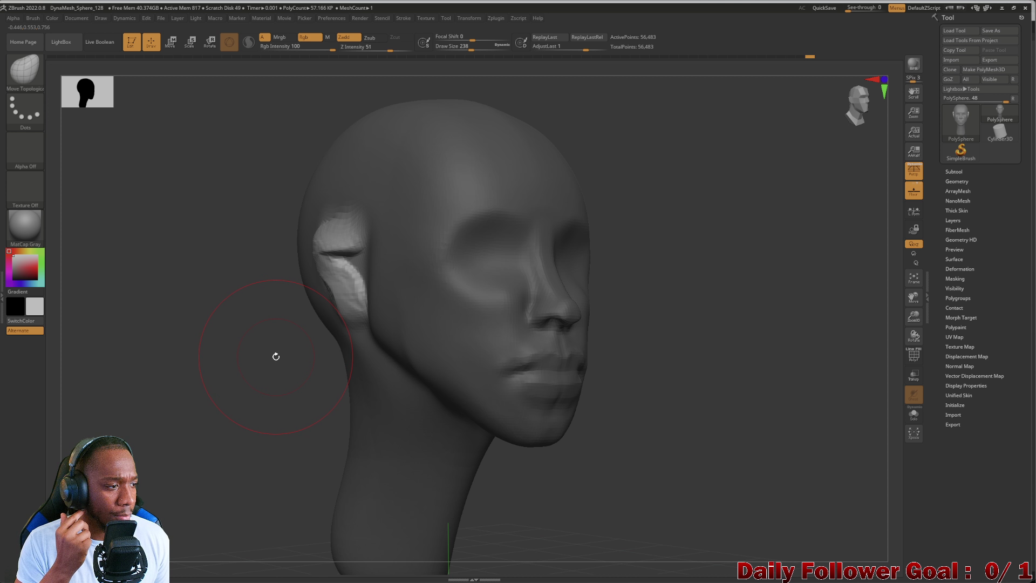
{"action": "mouse_move", "coordinate": [277, 358]}
{"action": "left_mouse_down"}
{"action": "mouse_move", "coordinate": [183, 324]}
{"action": "mouse_move", "coordinate": [252, 335]}
{"action": "left_mouse_up"}
{"action": "mouse_move", "coordinate": [340, 317]}
{"action": "left_mouse_down"}
{"action": "mouse_move", "coordinate": [248, 316]}
{"action": "mouse_move", "coordinate": [274, 270]}
{"action": "left_mouse_up"}
Carve a sharp crease down the ear's front edge with the DamStandard brush.
{"action": "left_click", "coordinate": [25, 70]}
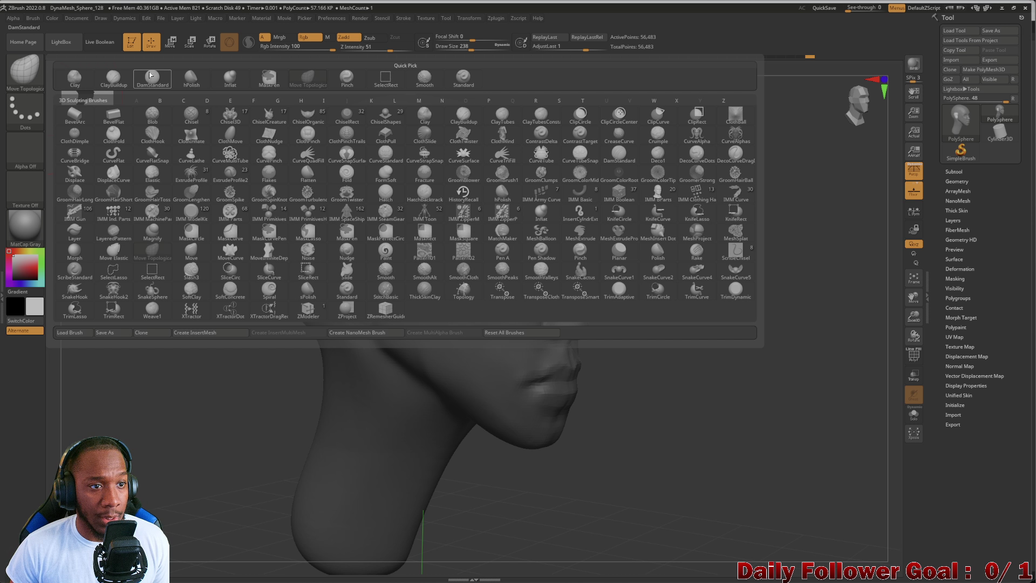
{"action": "left_click", "coordinate": [145, 82]}
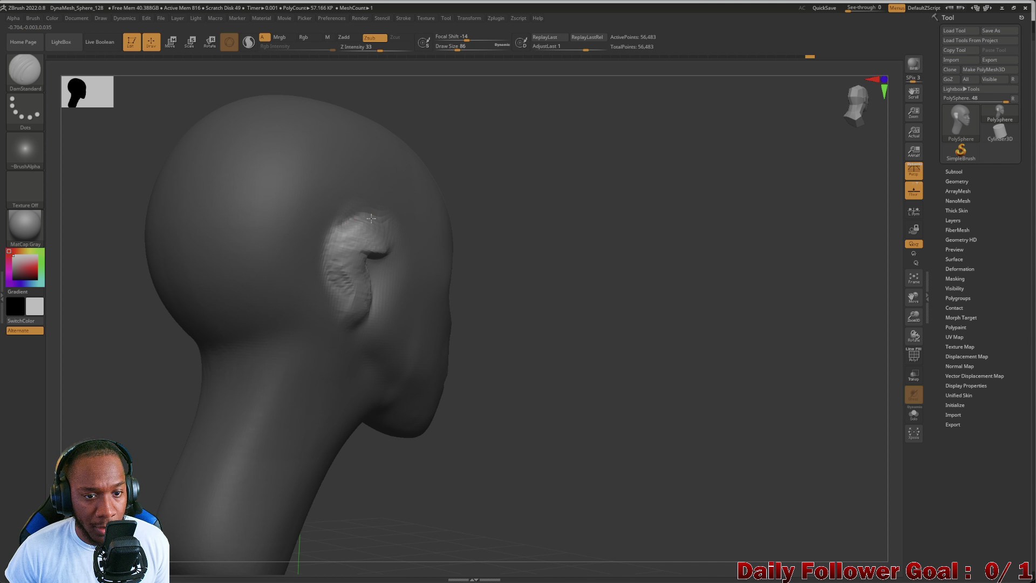
{"action": "mouse_move", "coordinate": [337, 228]}
{"action": "left_mouse_down"}
{"action": "mouse_move", "coordinate": [330, 267]}
{"action": "mouse_move", "coordinate": [348, 296]}
{"action": "left_mouse_up"}
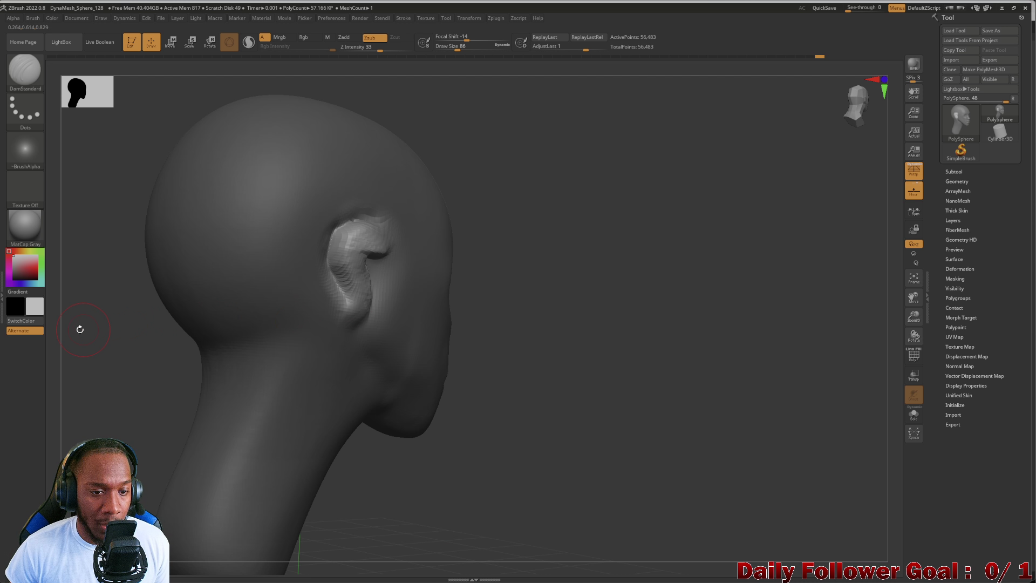
{"action": "mouse_move", "coordinate": [81, 328]}
{"action": "left_mouse_down"}
{"action": "mouse_move", "coordinate": [78, 351]}
{"action": "mouse_move", "coordinate": [124, 302]}
{"action": "left_mouse_up"}
{"action": "mouse_move", "coordinate": [357, 242]}
{"action": "left_mouse_down"}
{"action": "mouse_move", "coordinate": [377, 249]}
{"action": "mouse_move", "coordinate": [345, 233]}
{"action": "left_mouse_up"}
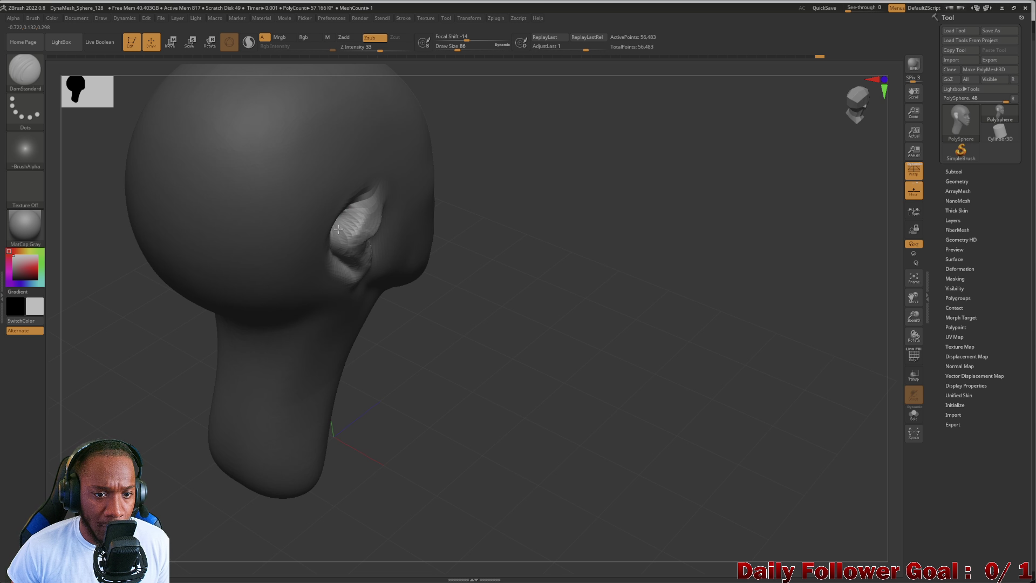
Try a DynaMesh remesh, then undo it to keep the crease at 56,483 points.
{"action": "left_click_drag", "start_coordinate": [520, 324], "coordinate": [504, 374], "text": "ctrl"}
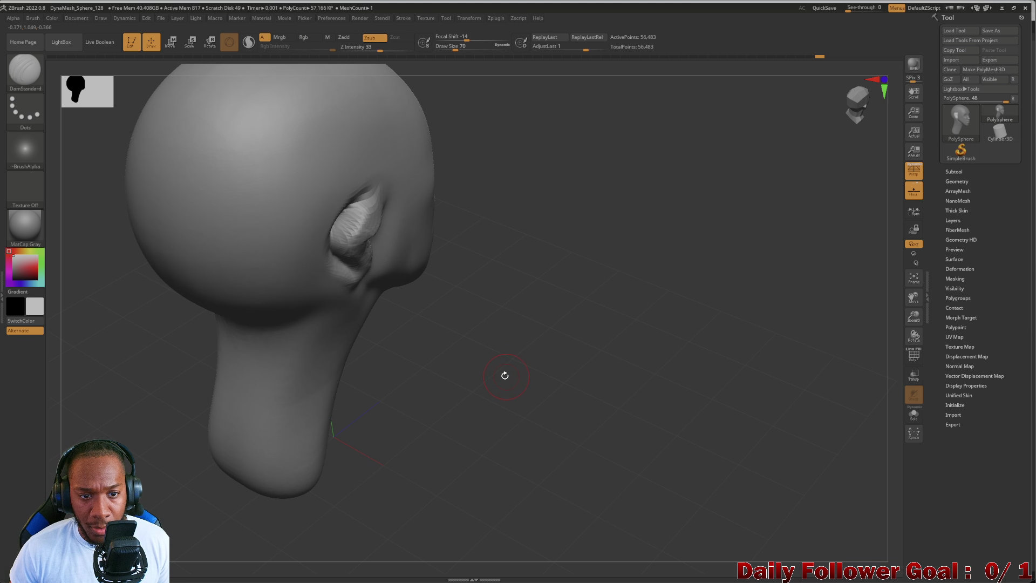
{"action": "mouse_move", "coordinate": [481, 423]}
{"action": "left_mouse_down"}
{"action": "mouse_move", "coordinate": [426, 389]}
{"action": "mouse_move", "coordinate": [378, 329]}
{"action": "mouse_move", "coordinate": [319, 286]}
{"action": "left_mouse_up"}
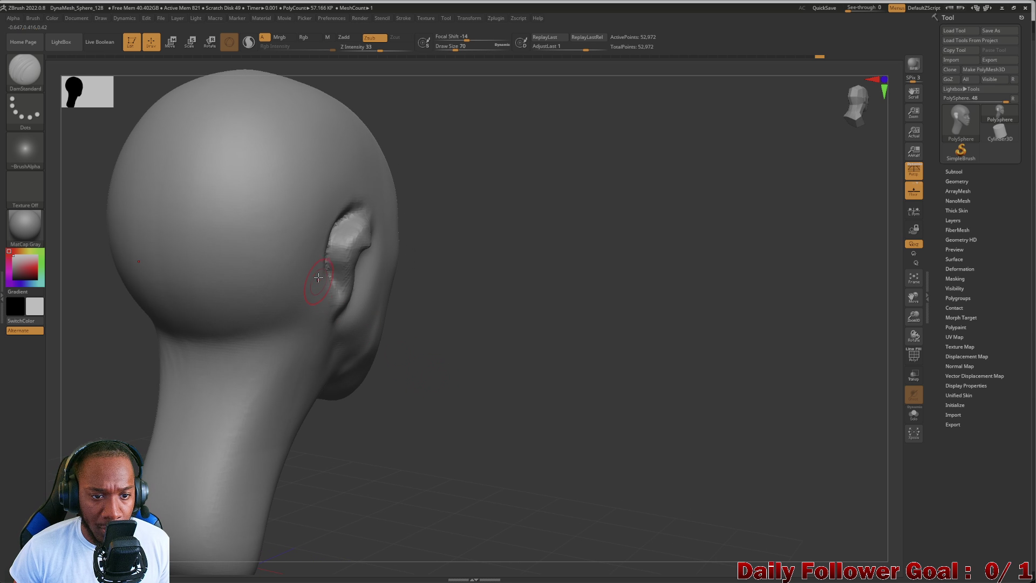
{"action": "left_click_drag", "start_coordinate": [123, 341], "coordinate": [86, 363]}
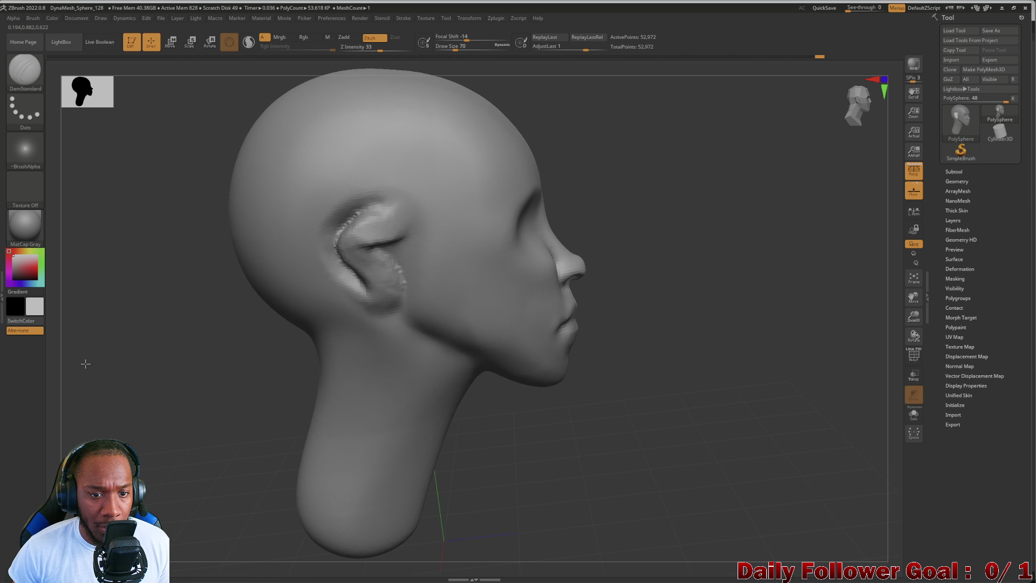
{"action": "key", "text": "ctrl+z"}
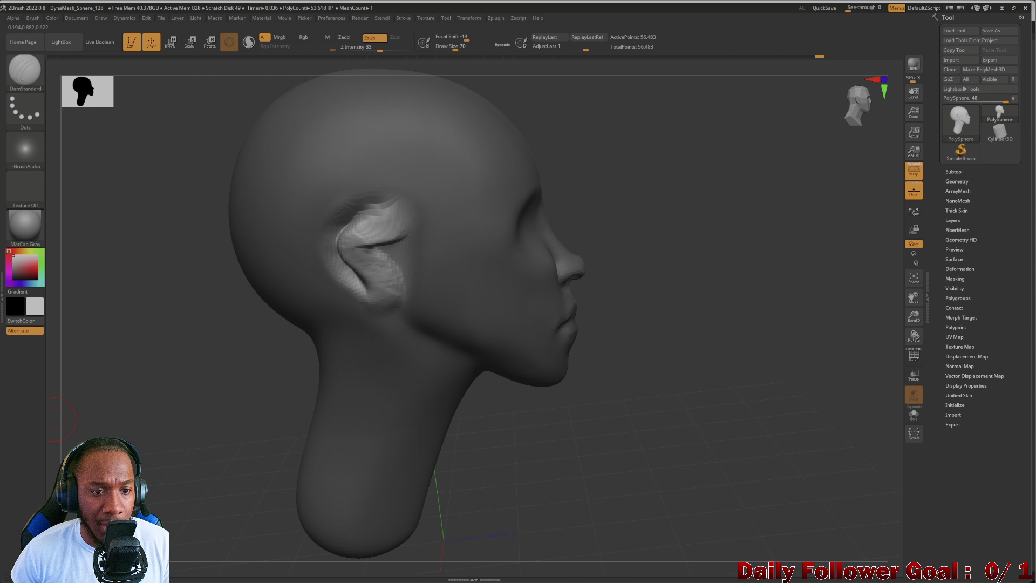
{"action": "left_click", "coordinate": [25, 71]}
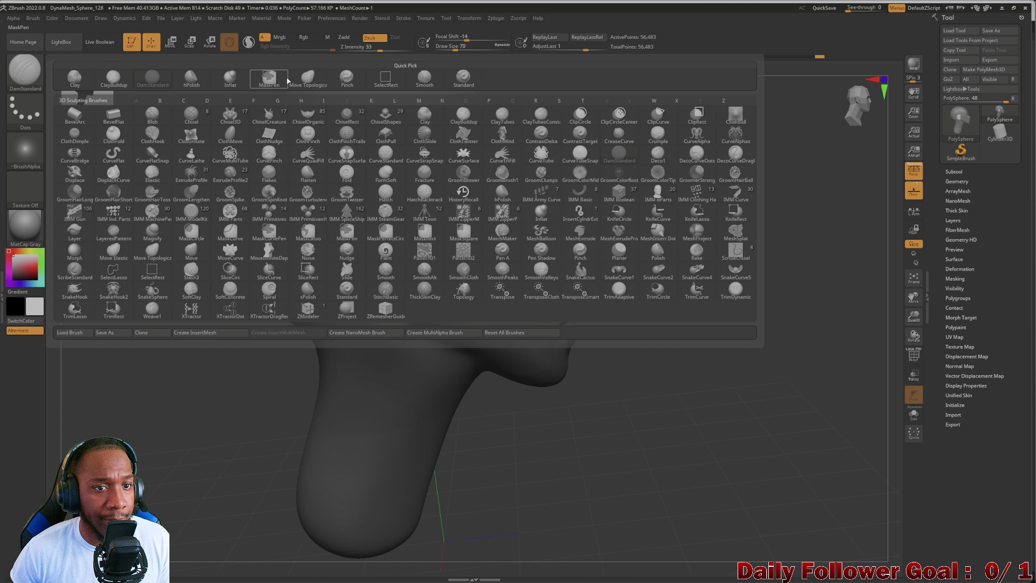
Switch to Move Topological and inspect the ear from rear, front and side views.
{"action": "left_click", "coordinate": [305, 79]}
{"action": "mouse_move", "coordinate": [330, 296]}
{"action": "left_mouse_down"}
{"action": "mouse_move", "coordinate": [164, 286]}
{"action": "mouse_move", "coordinate": [334, 261]}
{"action": "left_mouse_up"}
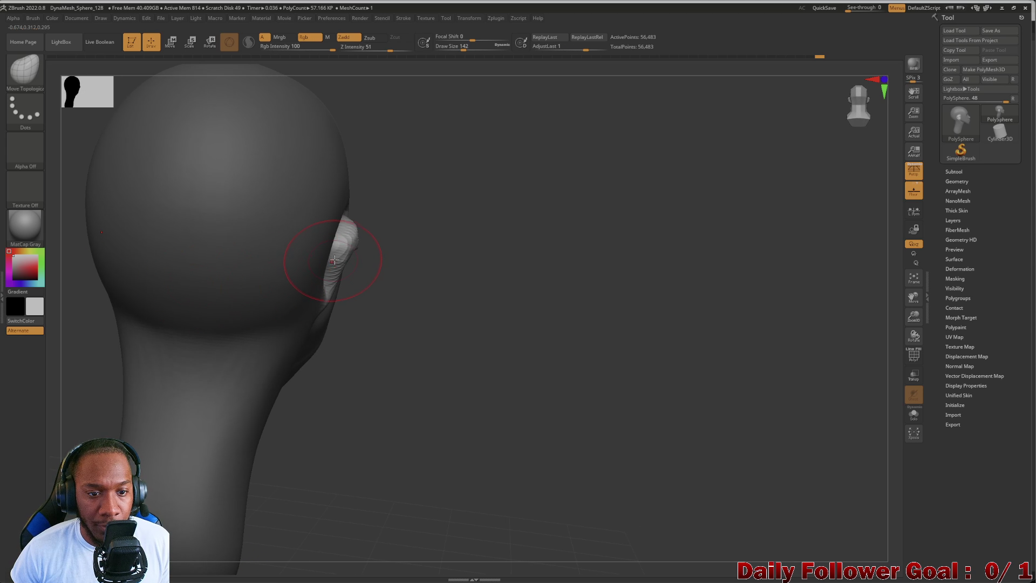
{"action": "mouse_move", "coordinate": [474, 266]}
{"action": "left_mouse_down"}
{"action": "mouse_move", "coordinate": [330, 234]}
{"action": "mouse_move", "coordinate": [348, 233]}
{"action": "left_mouse_up"}
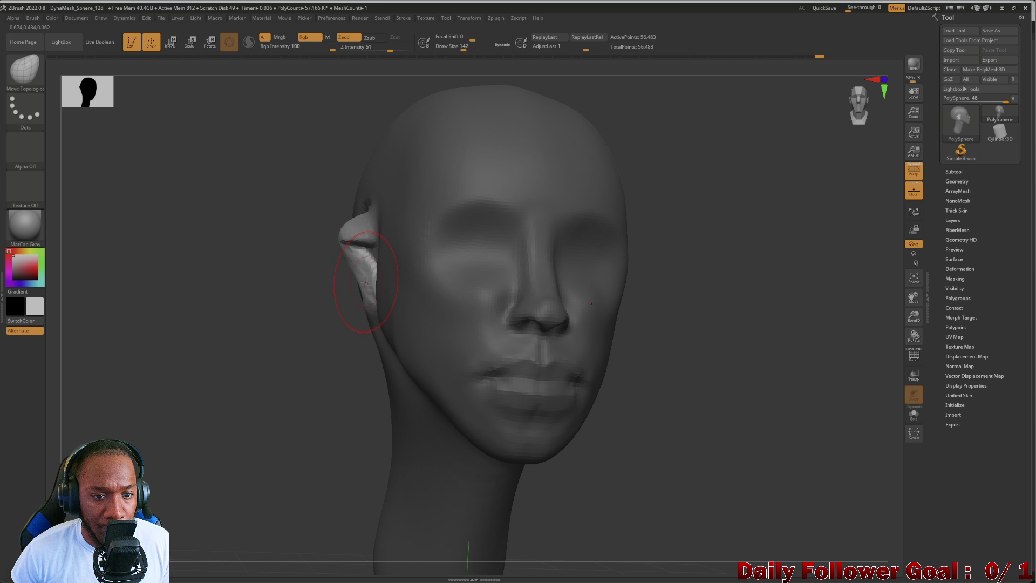
{"action": "mouse_move", "coordinate": [291, 302]}
{"action": "left_mouse_down"}
{"action": "mouse_move", "coordinate": [232, 319]}
{"action": "mouse_move", "coordinate": [250, 295]}
{"action": "mouse_move", "coordinate": [351, 291]}
{"action": "left_mouse_up"}
{"action": "mouse_move", "coordinate": [225, 267]}
{"action": "left_mouse_down"}
{"action": "mouse_move", "coordinate": [247, 278]}
{"action": "mouse_move", "coordinate": [310, 248]}
{"action": "mouse_move", "coordinate": [329, 256]}
{"action": "mouse_move", "coordinate": [331, 243]}
{"action": "left_mouse_up"}
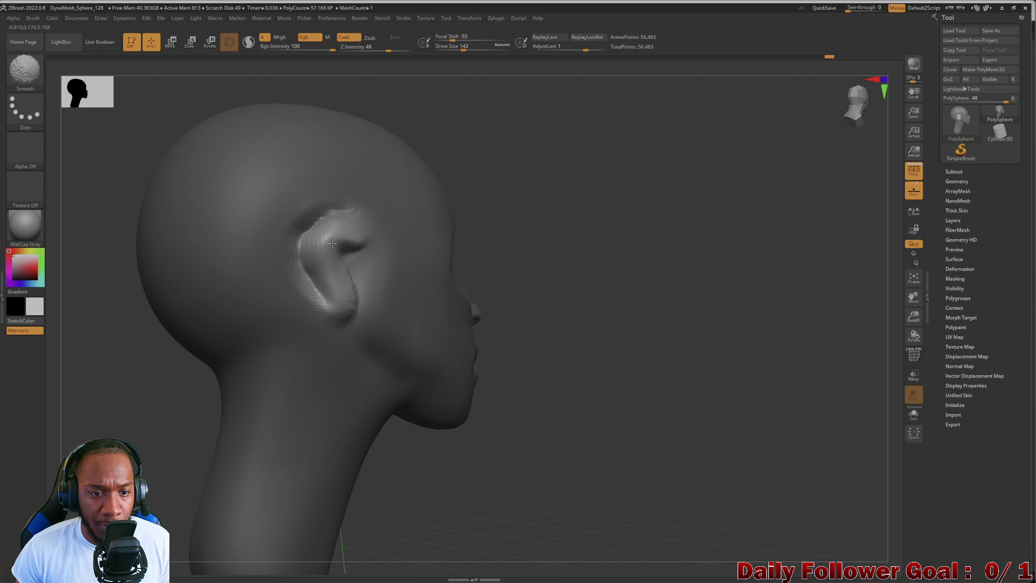
{"action": "mouse_move", "coordinate": [131, 354]}
{"action": "left_mouse_down", "text": "shift"}
{"action": "mouse_move", "coordinate": [118, 347]}
{"action": "mouse_move", "coordinate": [273, 327]}
{"action": "mouse_move", "coordinate": [275, 303]}
{"action": "mouse_move", "coordinate": [249, 321]}
{"action": "mouse_move", "coordinate": [290, 318]}
{"action": "left_mouse_up", "text": "shift"}
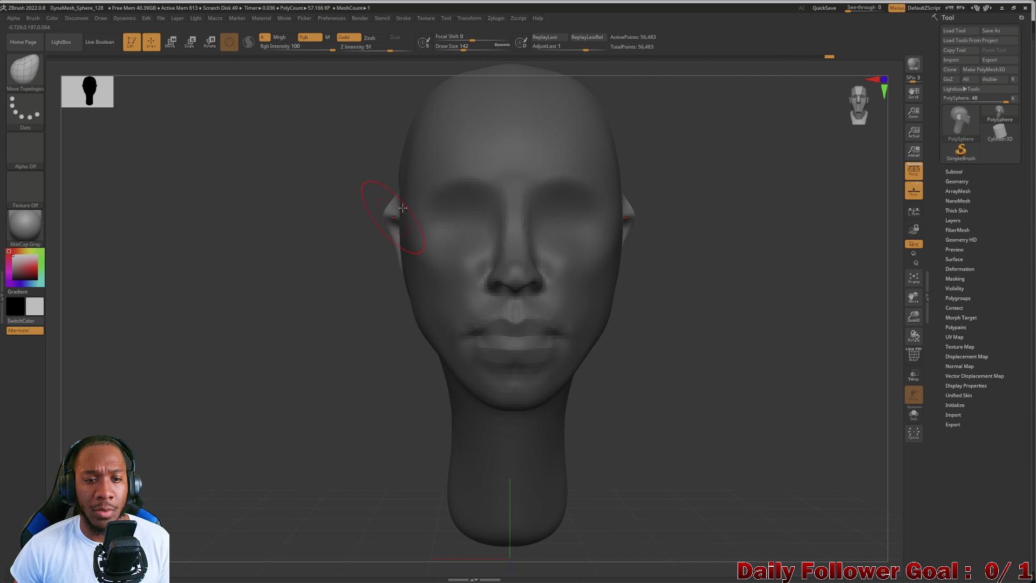
{"action": "mouse_move", "coordinate": [403, 207]}
{"action": "left_mouse_down"}
{"action": "mouse_move", "coordinate": [317, 231]}
{"action": "mouse_move", "coordinate": [225, 162]}
{"action": "mouse_move", "coordinate": [171, 176]}
{"action": "mouse_move", "coordinate": [205, 192]}
{"action": "left_mouse_up"}
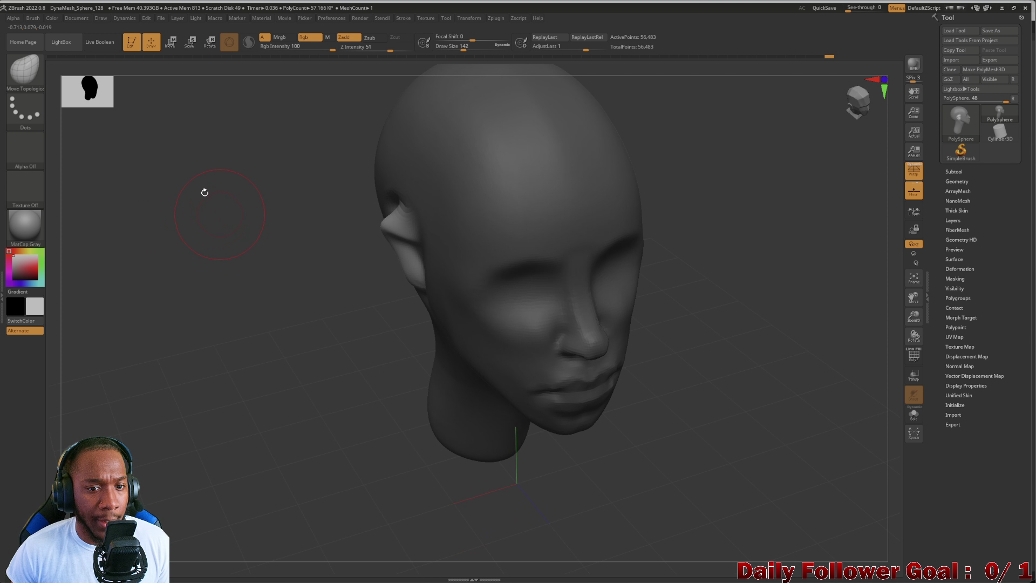
Carve grooves inside the ear with the DamStandard brush.
{"action": "left_click", "coordinate": [24, 69]}
{"action": "left_click", "coordinate": [238, 162]}
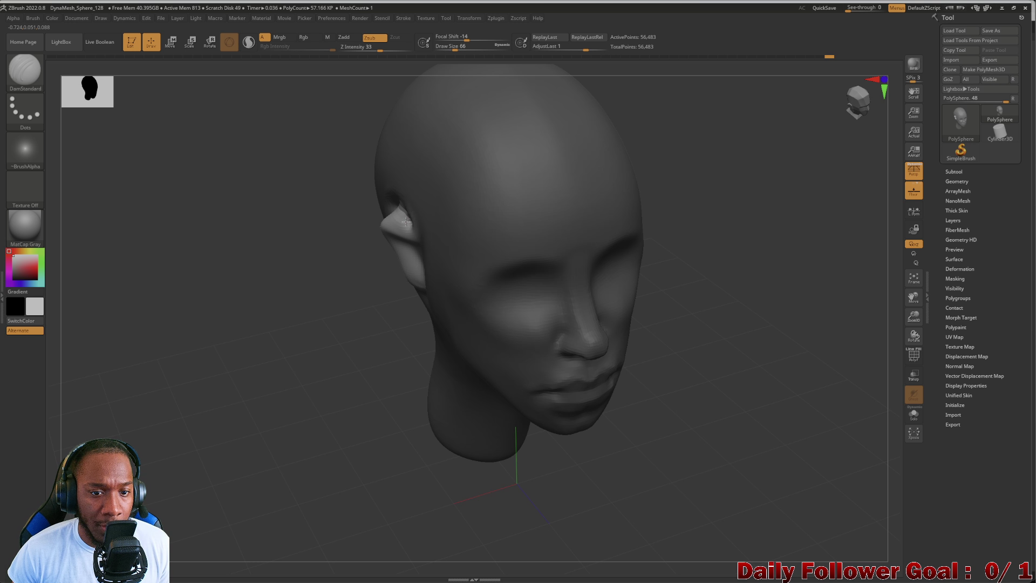
{"action": "mouse_move", "coordinate": [254, 236]}
{"action": "left_mouse_down"}
{"action": "mouse_move", "coordinate": [225, 208]}
{"action": "mouse_move", "coordinate": [227, 190]}
{"action": "mouse_move", "coordinate": [238, 238]}
{"action": "mouse_move", "coordinate": [231, 260]}
{"action": "mouse_move", "coordinate": [286, 261]}
{"action": "left_mouse_up"}
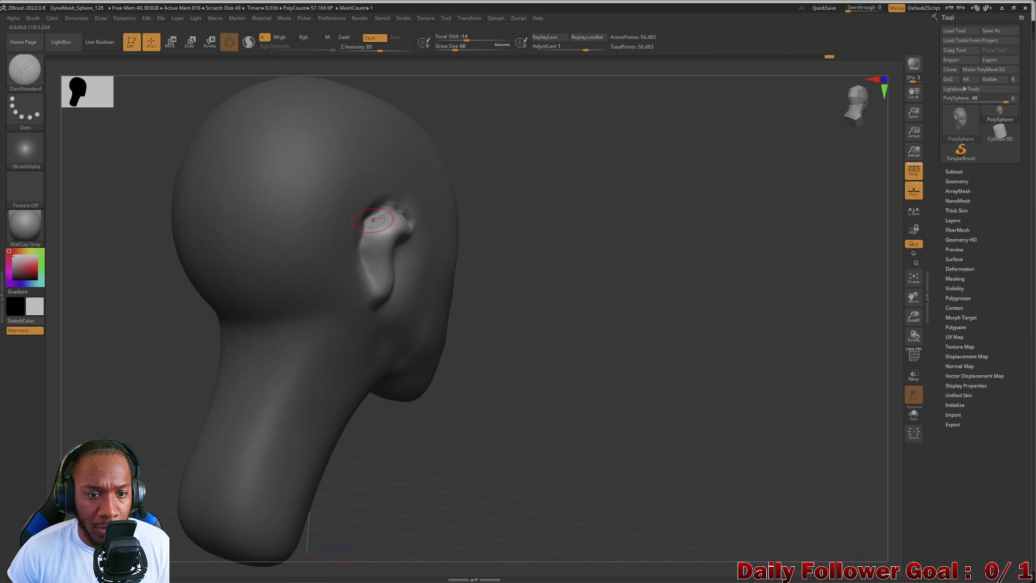
{"action": "left_click_drag", "start_coordinate": [366, 270], "coordinate": [381, 214]}
Smooth the upper part of the ear and review it from front and side.
{"action": "left_click_drag", "start_coordinate": [605, 404], "coordinate": [596, 428], "text": "shift"}
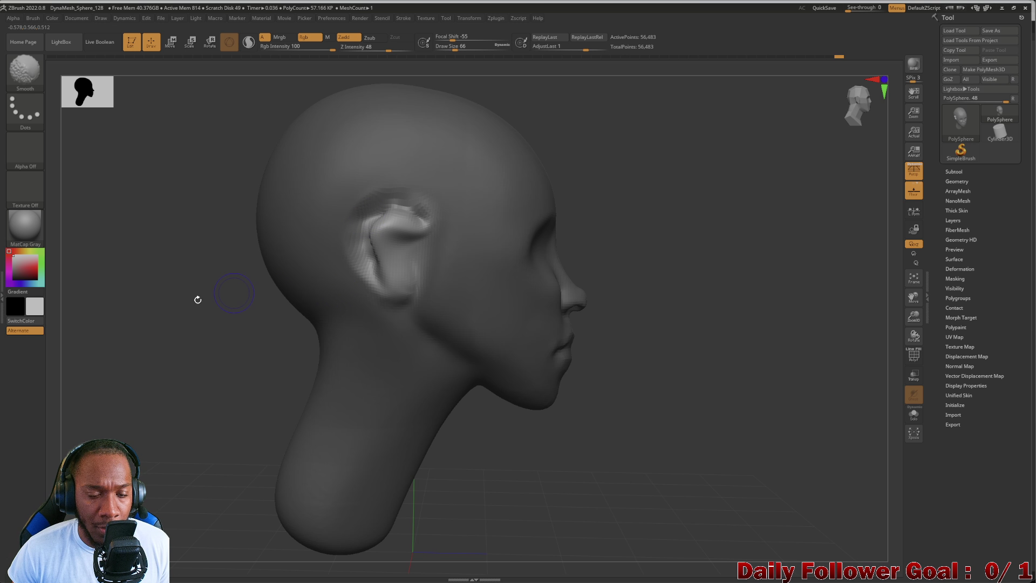
{"action": "left_click_drag", "start_coordinate": [197, 300], "coordinate": [155, 331], "text": "shift"}
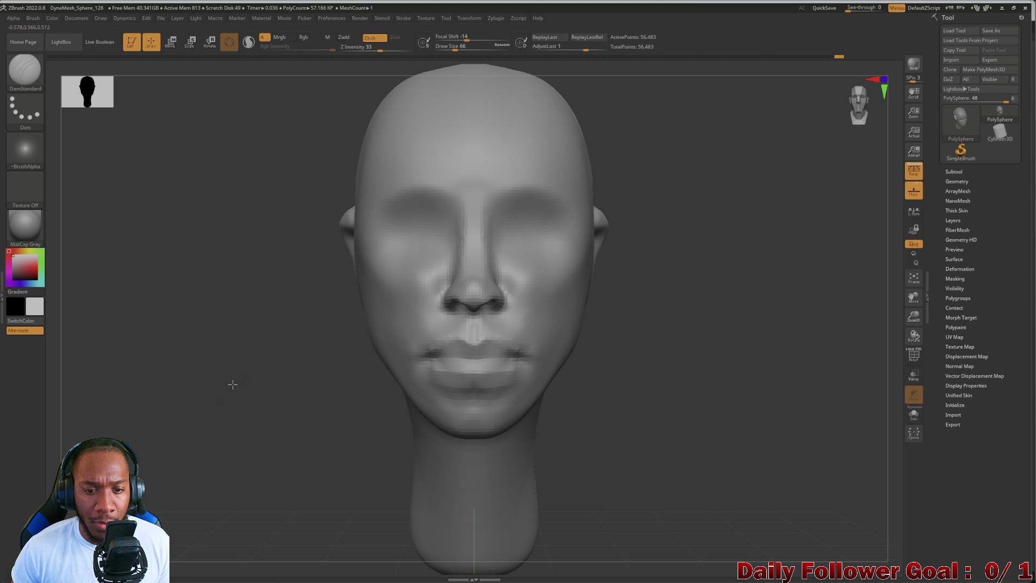
{"action": "mouse_move", "coordinate": [232, 384]}
{"action": "left_mouse_down", "text": "alt"}
{"action": "mouse_move", "coordinate": [234, 291]}
{"action": "mouse_move", "coordinate": [241, 337]}
{"action": "mouse_move", "coordinate": [180, 283]}
{"action": "mouse_move", "coordinate": [290, 286]}
{"action": "left_mouse_up", "text": "alt"}
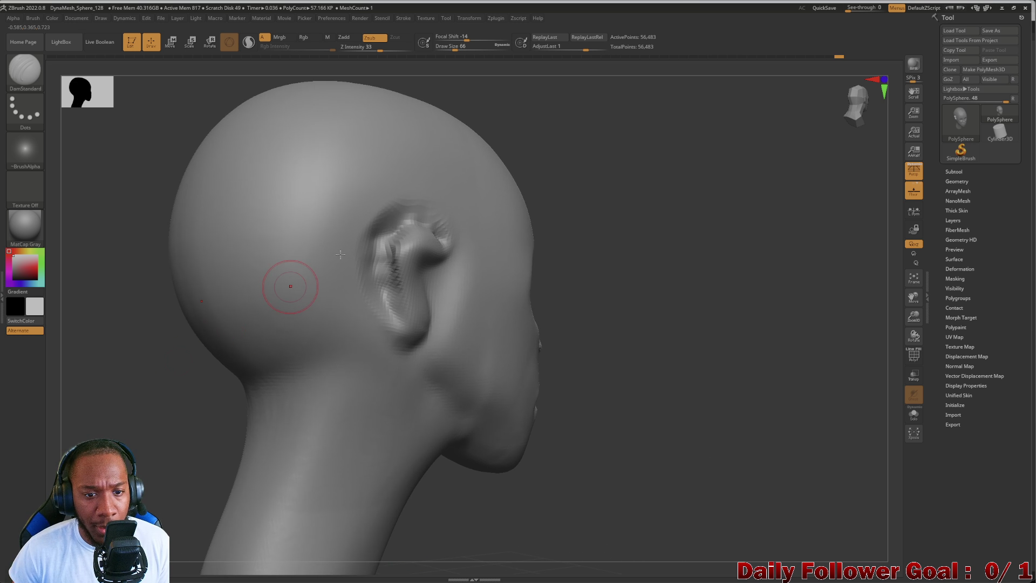
{"action": "mouse_move", "coordinate": [429, 213]}
{"action": "left_mouse_down", "text": "shift"}
{"action": "mouse_move", "coordinate": [453, 208]}
{"action": "mouse_move", "coordinate": [396, 218]}
{"action": "left_mouse_up", "text": "shift"}
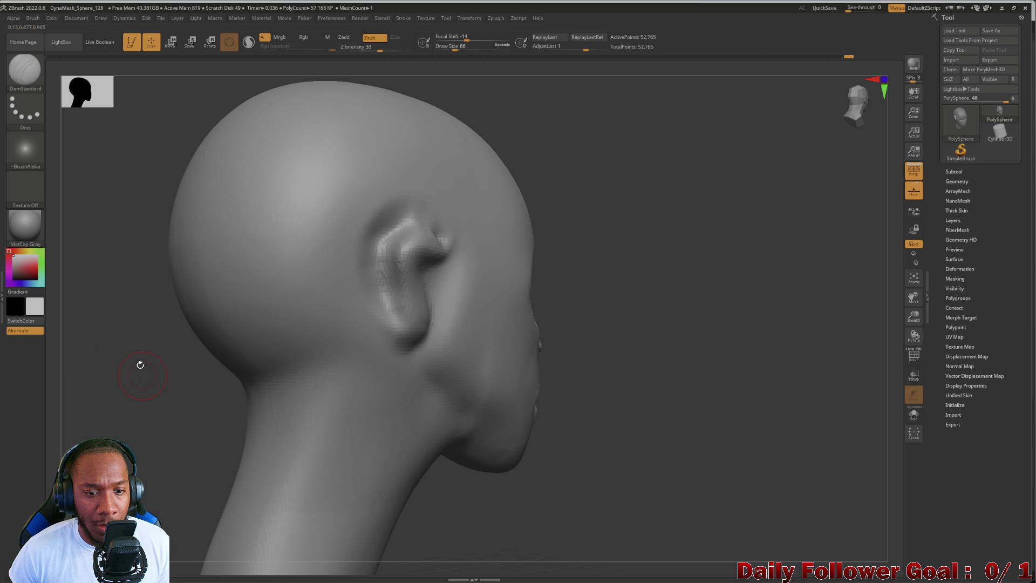
{"action": "mouse_move", "coordinate": [139, 363]}
{"action": "left_mouse_down"}
{"action": "mouse_move", "coordinate": [106, 334]}
{"action": "mouse_move", "coordinate": [124, 324]}
{"action": "left_mouse_up"}
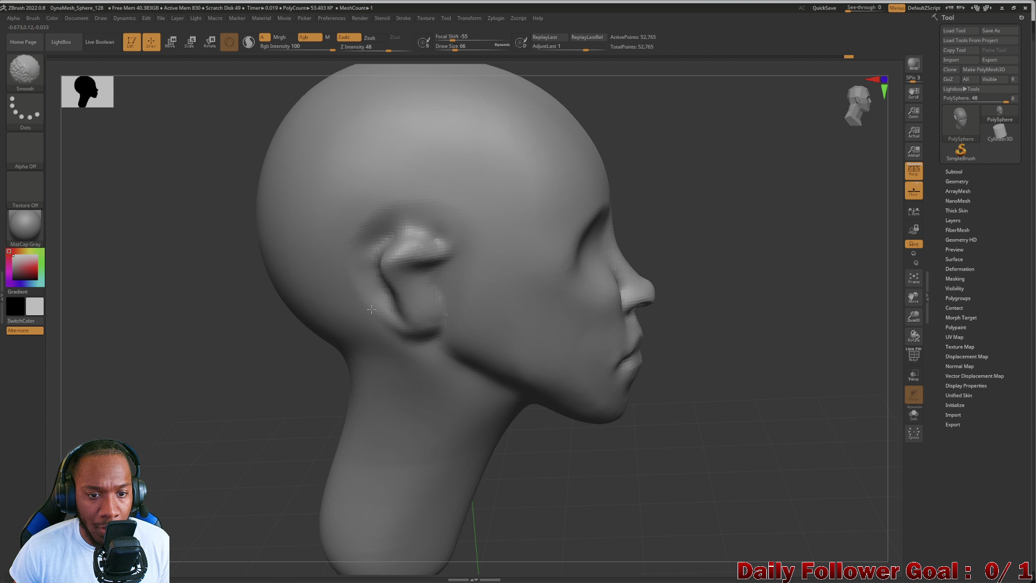
{"action": "left_click_drag", "start_coordinate": [227, 300], "coordinate": [153, 342], "text": "shift"}
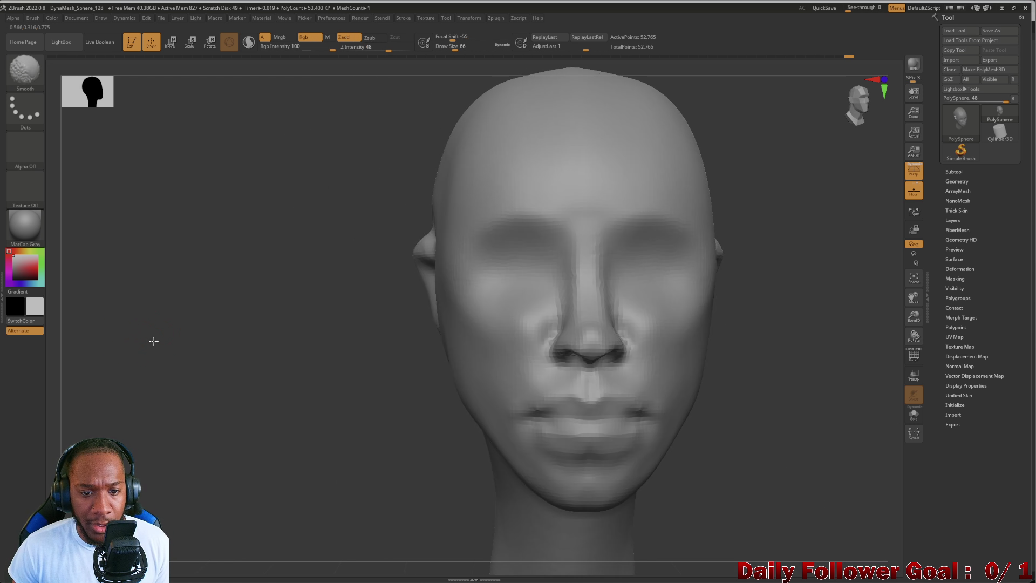
{"action": "mouse_move", "coordinate": [197, 373]}
{"action": "left_mouse_down"}
{"action": "mouse_move", "coordinate": [178, 364]}
{"action": "mouse_move", "coordinate": [178, 396]}
{"action": "mouse_move", "coordinate": [156, 383]}
{"action": "left_mouse_up"}
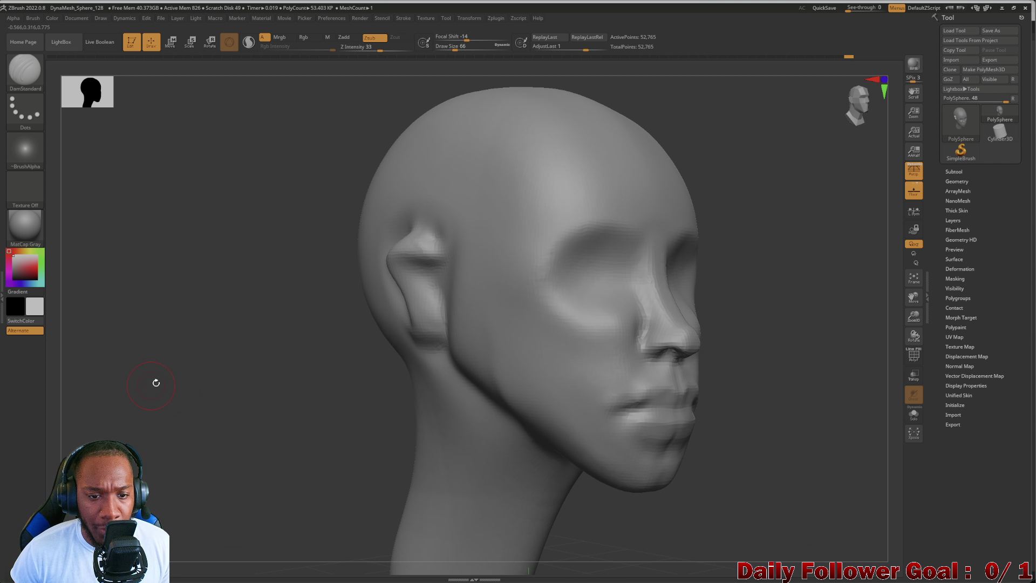
{"action": "left_click", "coordinate": [24, 71]}
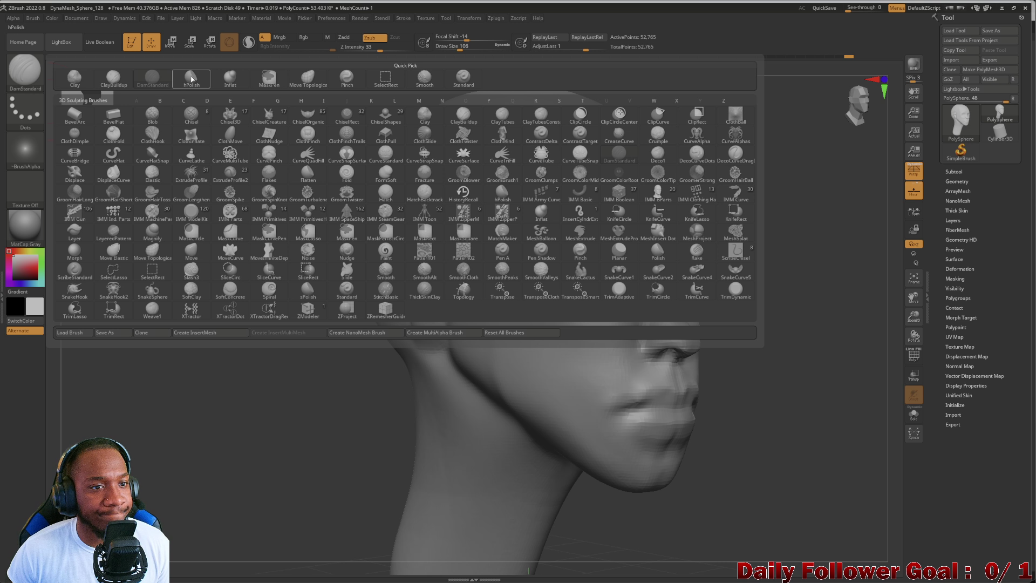
Pull the ear's outer rim outward and drag its lower edge and crease down with Move Topological.
{"action": "left_click", "coordinate": [321, 84]}
{"action": "mouse_move", "coordinate": [227, 346]}
{"action": "left_mouse_down"}
{"action": "mouse_move", "coordinate": [219, 354]}
{"action": "mouse_move", "coordinate": [185, 339]}
{"action": "mouse_move", "coordinate": [238, 340]}
{"action": "mouse_move", "coordinate": [271, 387]}
{"action": "left_mouse_up"}
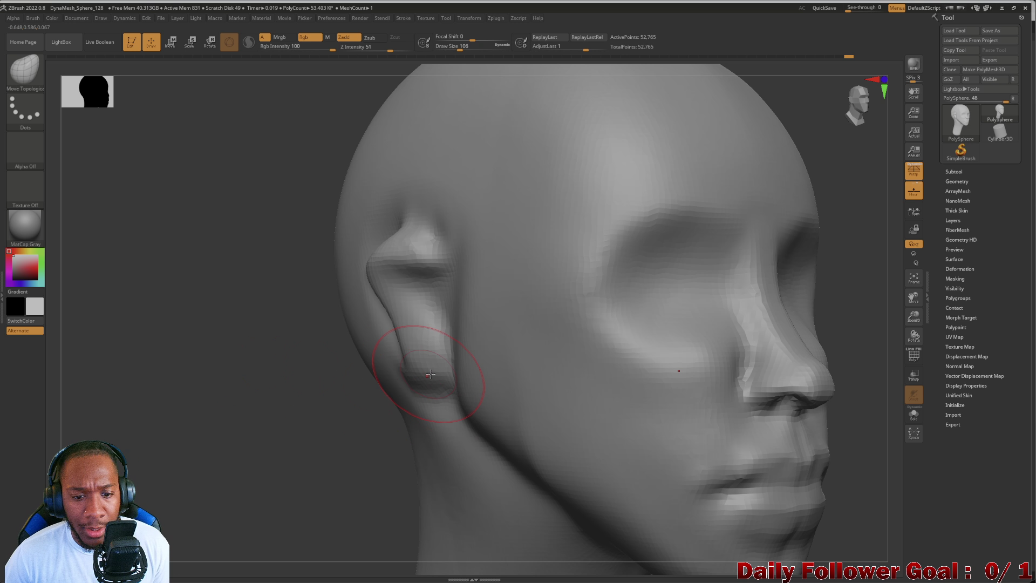
{"action": "mouse_move", "coordinate": [367, 383]}
{"action": "left_mouse_down"}
{"action": "mouse_move", "coordinate": [410, 378]}
{"action": "mouse_move", "coordinate": [358, 370]}
{"action": "left_mouse_up"}
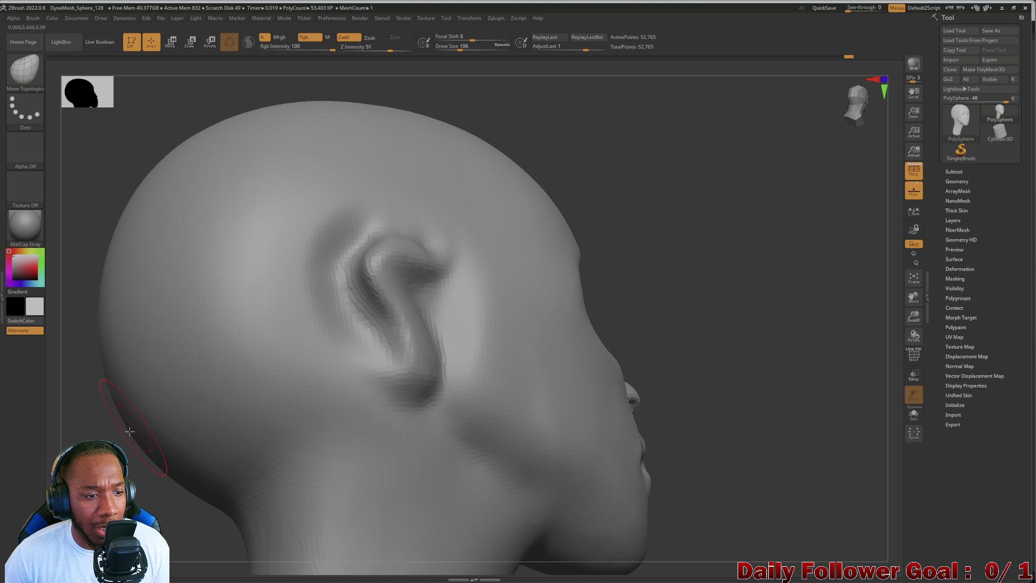
{"action": "mouse_move", "coordinate": [97, 410]}
{"action": "left_mouse_down"}
{"action": "mouse_move", "coordinate": [186, 435]}
{"action": "mouse_move", "coordinate": [145, 448]}
{"action": "left_mouse_up"}
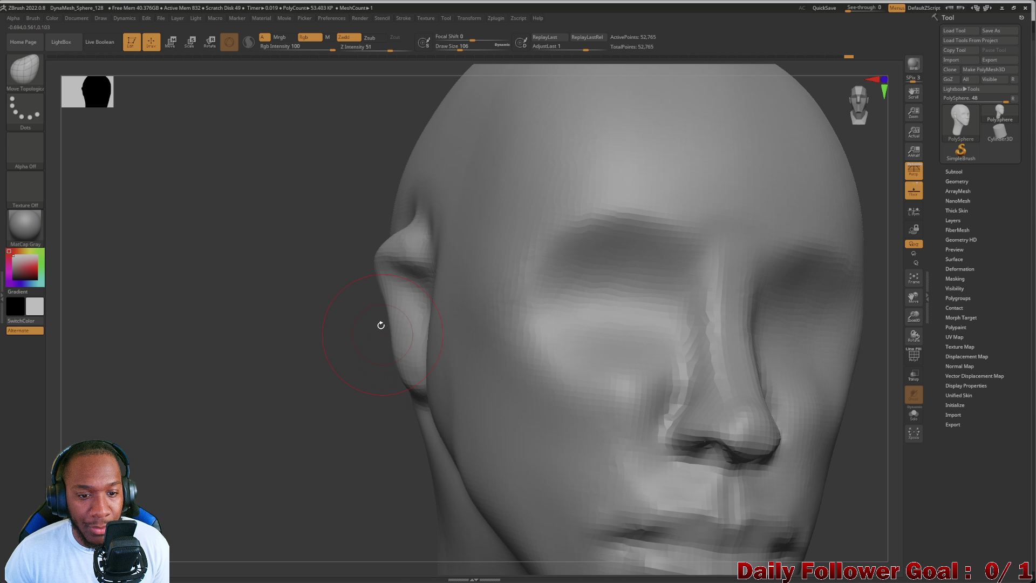
{"action": "mouse_move", "coordinate": [386, 313]}
{"action": "left_mouse_down"}
{"action": "mouse_move", "coordinate": [379, 305]}
{"action": "mouse_move", "coordinate": [312, 324]}
{"action": "left_mouse_up"}
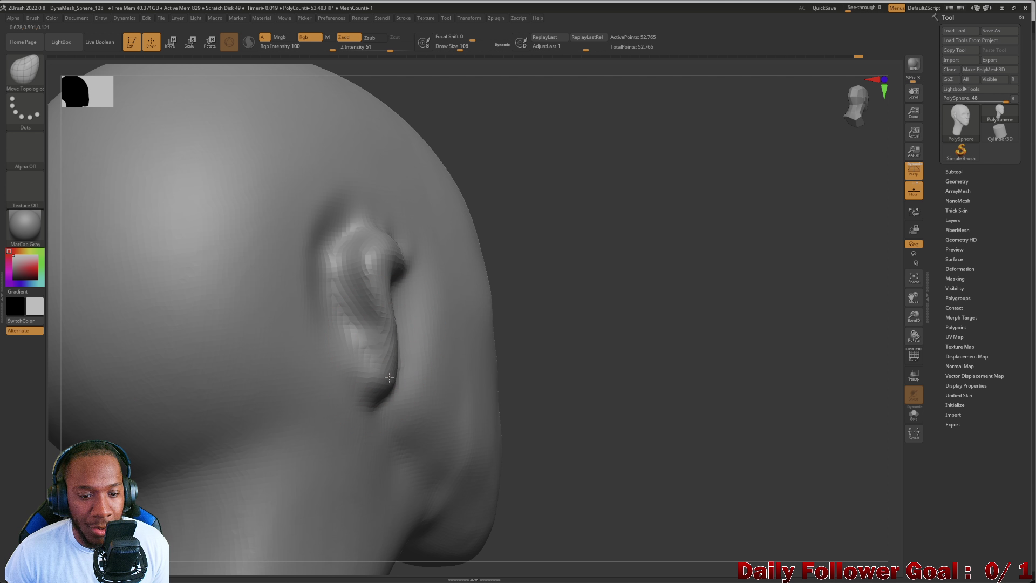
{"action": "left_click_drag", "start_coordinate": [389, 377], "coordinate": [394, 387]}
Push in and smooth the area behind the ear, then frame the whole head and neck.
{"action": "left_click_drag", "start_coordinate": [625, 418], "coordinate": [571, 439]}
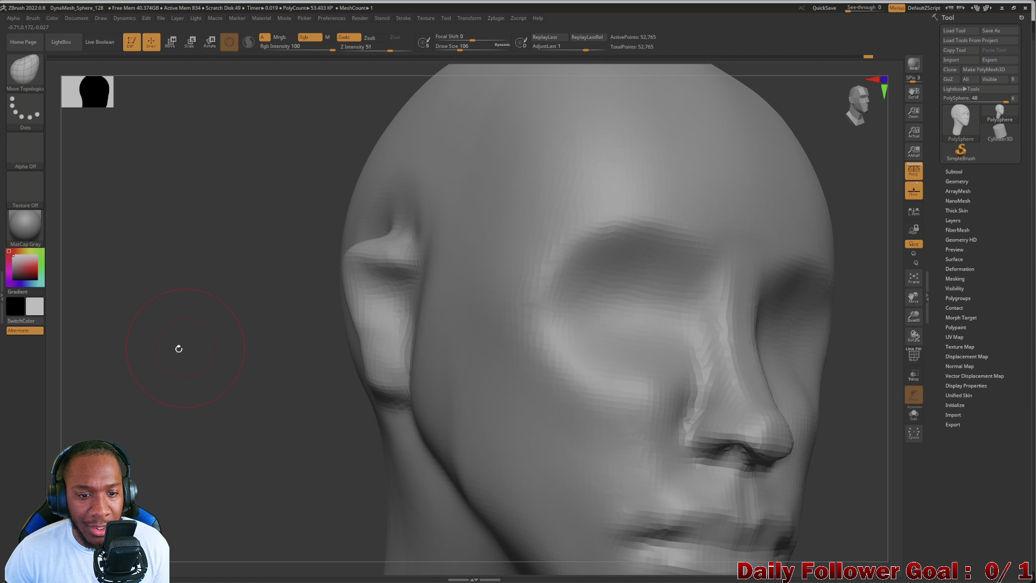
{"action": "left_click_drag", "start_coordinate": [176, 347], "coordinate": [176, 382], "text": "shift"}
{"action": "key", "text": "f"}
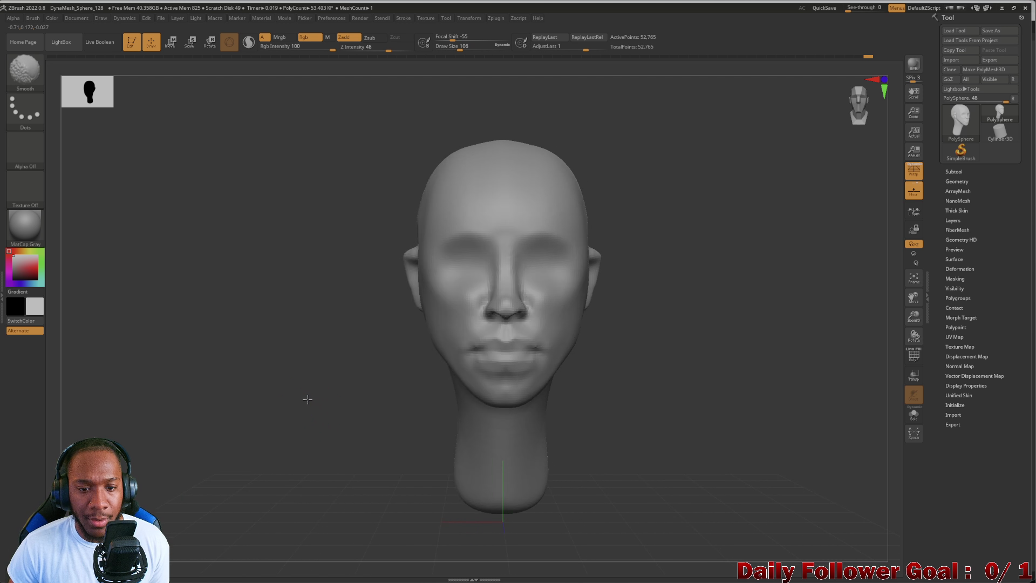
{"action": "mouse_move", "coordinate": [241, 308]}
{"action": "left_mouse_down", "text": "alt"}
{"action": "mouse_move", "coordinate": [281, 372]}
{"action": "mouse_move", "coordinate": [358, 203]}
{"action": "left_mouse_up", "text": "alt"}
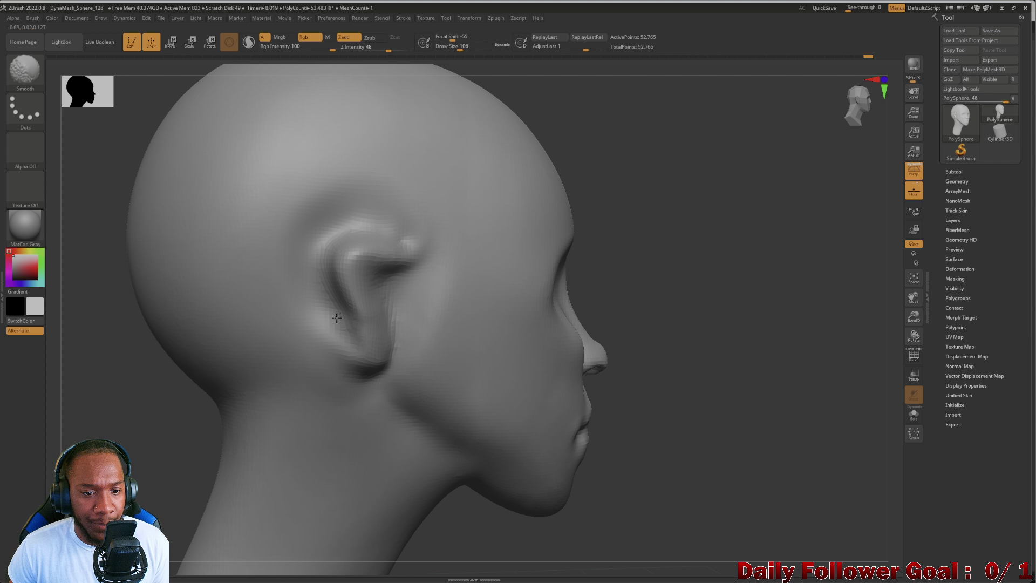
{"action": "mouse_move", "coordinate": [108, 345]}
{"action": "left_mouse_down"}
{"action": "mouse_move", "coordinate": [81, 370]}
{"action": "mouse_move", "coordinate": [205, 302]}
{"action": "left_mouse_up"}
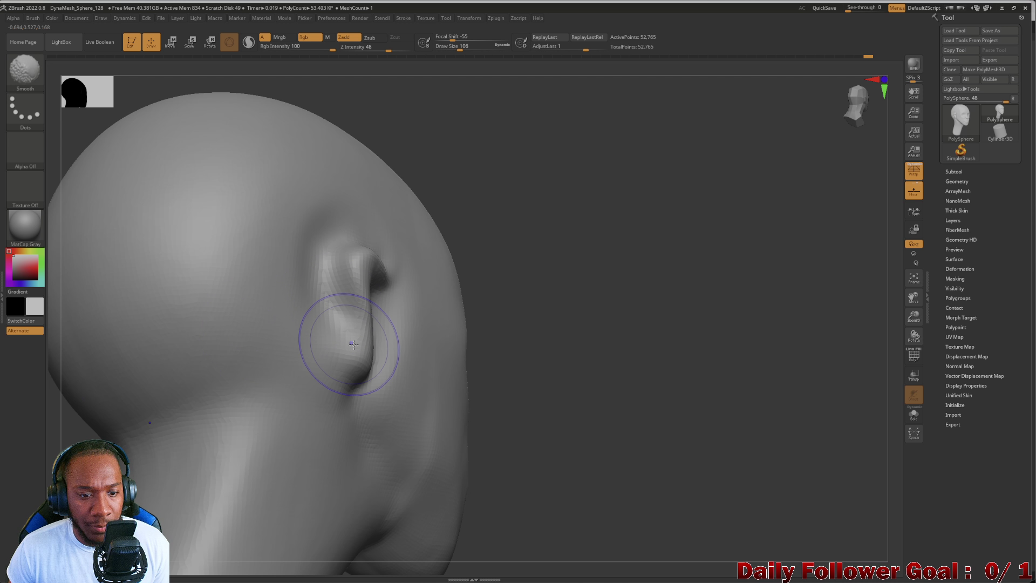
{"action": "mouse_move", "coordinate": [397, 324]}
{"action": "left_mouse_down"}
{"action": "mouse_move", "coordinate": [426, 346]}
{"action": "mouse_move", "coordinate": [402, 329]}
{"action": "mouse_move", "coordinate": [370, 347]}
{"action": "left_mouse_up"}
{"action": "mouse_move", "coordinate": [512, 324]}
{"action": "left_mouse_down"}
{"action": "mouse_move", "coordinate": [829, 296]}
{"action": "mouse_move", "coordinate": [782, 302]}
{"action": "left_mouse_up"}
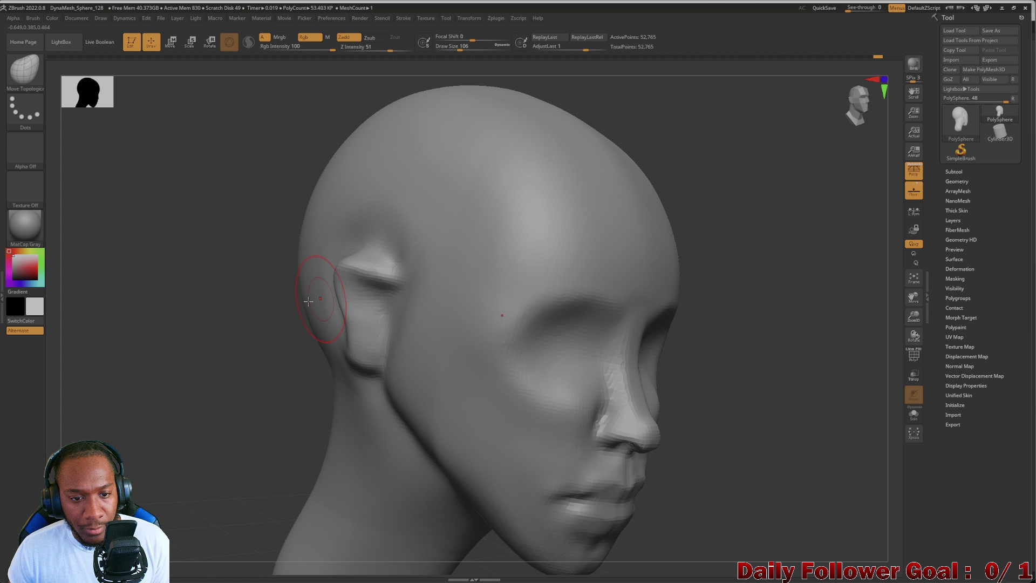
{"action": "left_click_drag", "start_coordinate": [309, 301], "coordinate": [254, 254]}
{"action": "left_click_drag", "start_coordinate": [213, 294], "coordinate": [341, 313]}
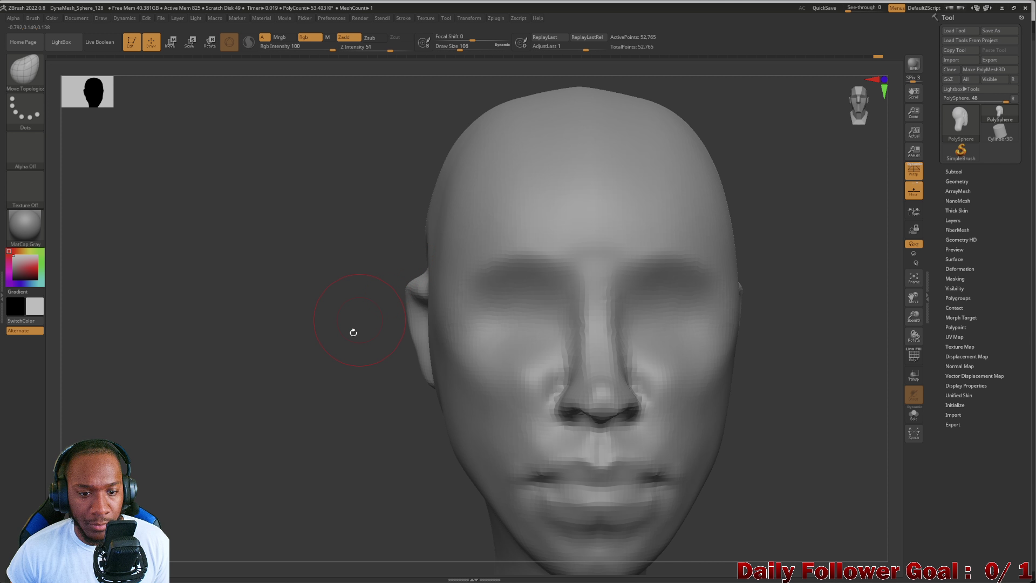
{"action": "mouse_move", "coordinate": [390, 361]}
{"action": "left_mouse_down"}
{"action": "mouse_move", "coordinate": [261, 372]}
{"action": "mouse_move", "coordinate": [243, 393]}
{"action": "mouse_move", "coordinate": [250, 324]}
{"action": "mouse_move", "coordinate": [330, 385]}
{"action": "mouse_move", "coordinate": [272, 381]}
{"action": "mouse_move", "coordinate": [342, 456]}
{"action": "mouse_move", "coordinate": [323, 410]}
{"action": "mouse_move", "coordinate": [354, 368]}
{"action": "left_mouse_up"}
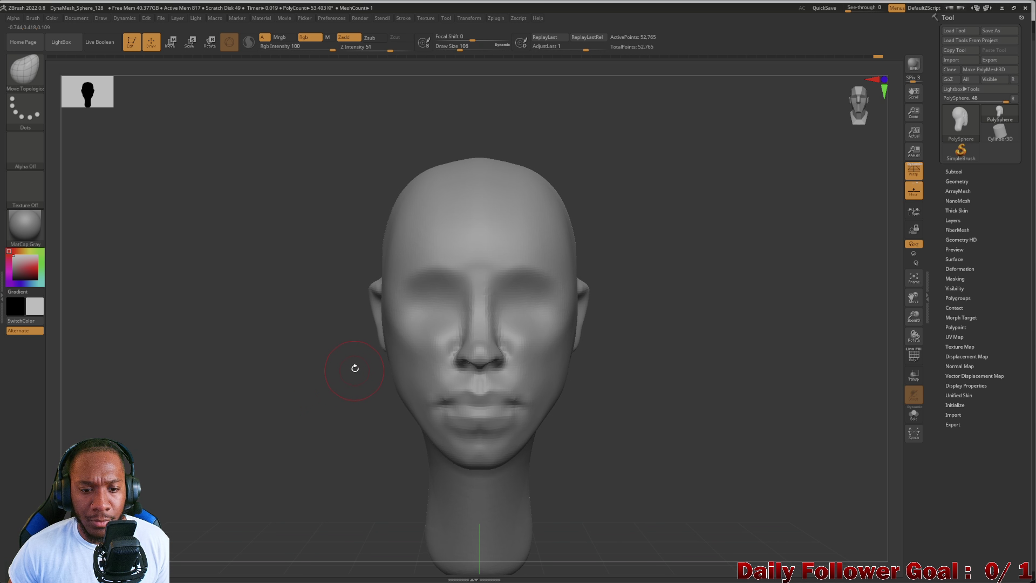
{"action": "mouse_move", "coordinate": [305, 435]}
{"action": "left_mouse_down"}
{"action": "mouse_move", "coordinate": [314, 433]}
{"action": "mouse_move", "coordinate": [315, 382]}
{"action": "mouse_move", "coordinate": [263, 255]}
{"action": "left_mouse_up"}
Select the ExtrudeProfile brush and increase its draw size.
{"action": "left_click", "coordinate": [24, 76]}
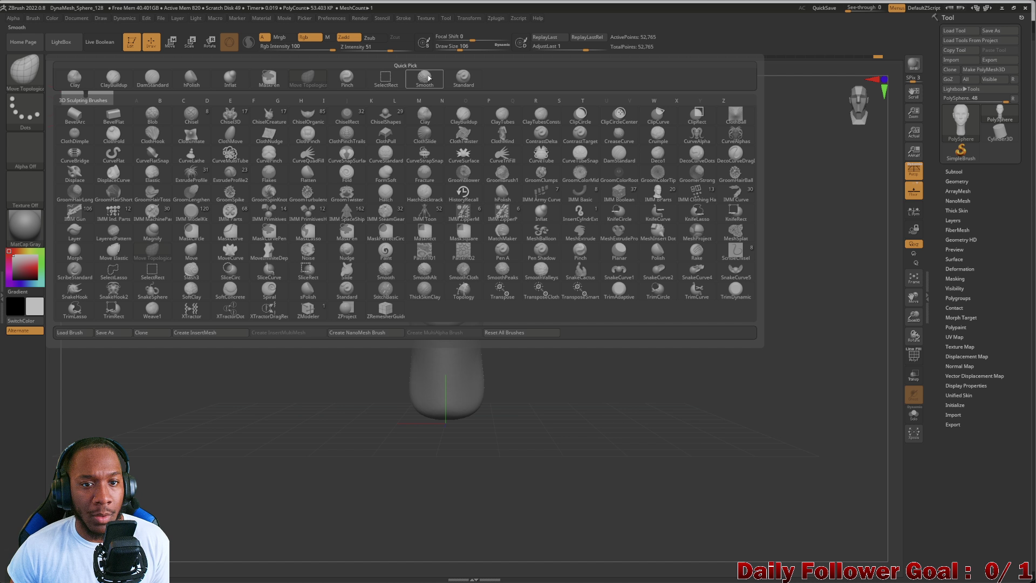
{"action": "key", "text": "m"}
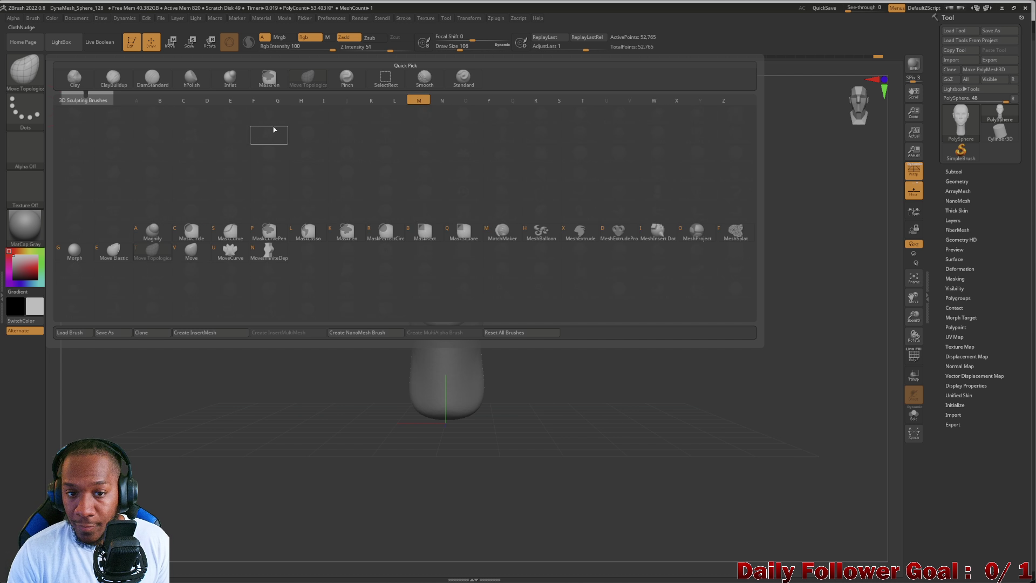
{"action": "key", "text": "e"}
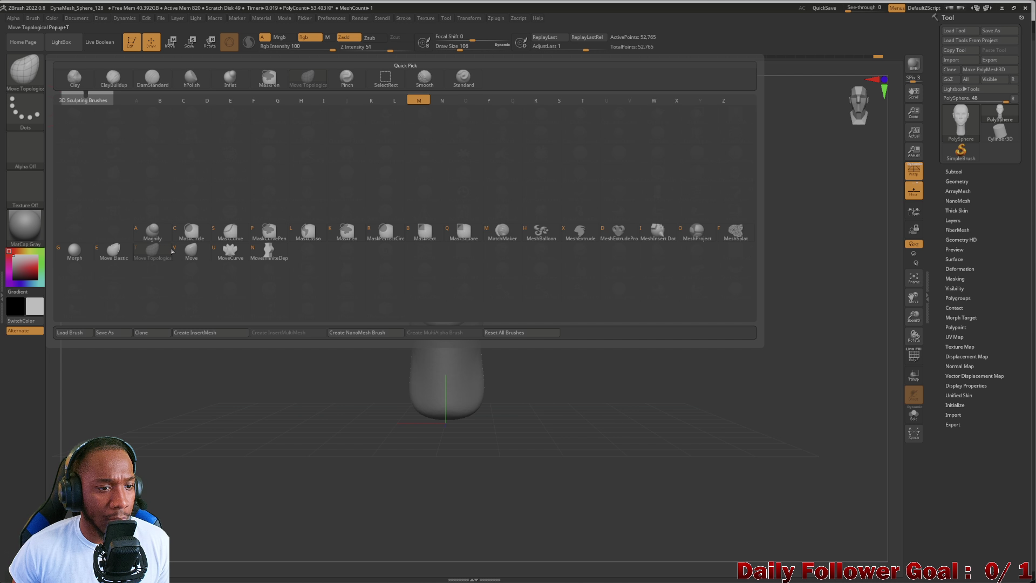
{"action": "key", "text": "Escape"}
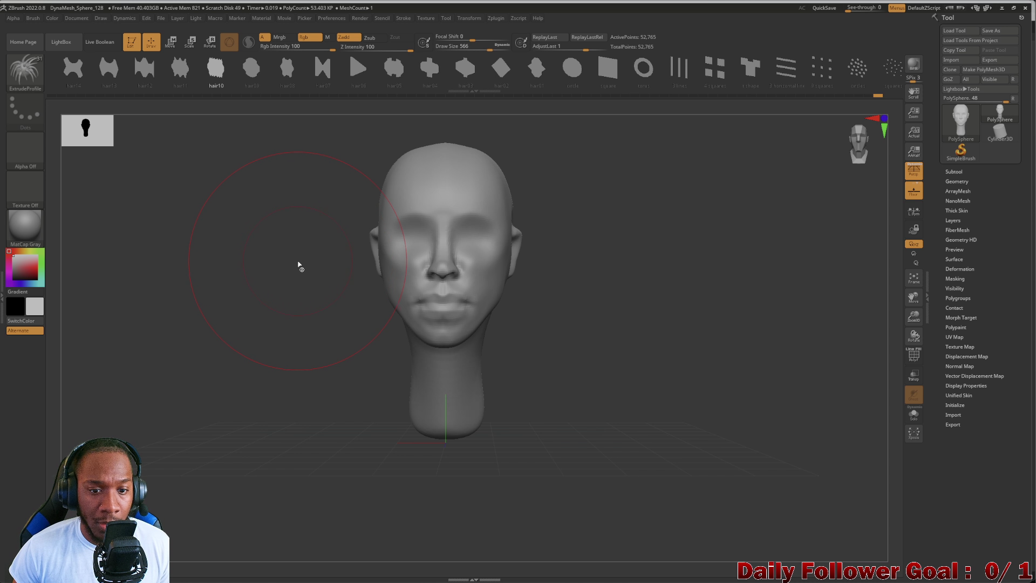
{"action": "key", "text": "bracketright"}
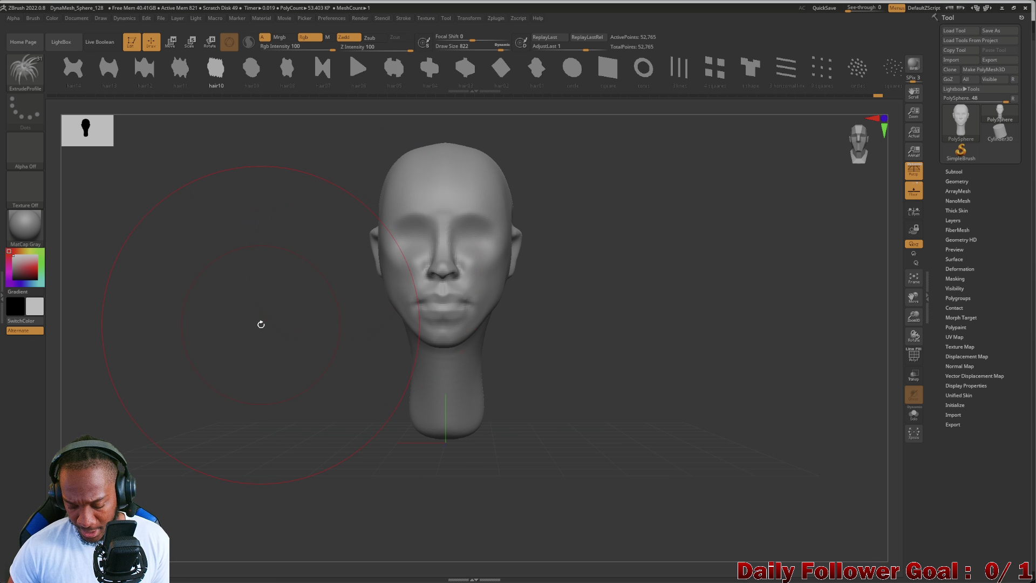
{"action": "mouse_move", "coordinate": [261, 324]}
{"action": "left_mouse_down"}
{"action": "mouse_move", "coordinate": [245, 287]}
{"action": "mouse_move", "coordinate": [276, 299]}
{"action": "mouse_move", "coordinate": [250, 307]}
{"action": "left_mouse_up"}
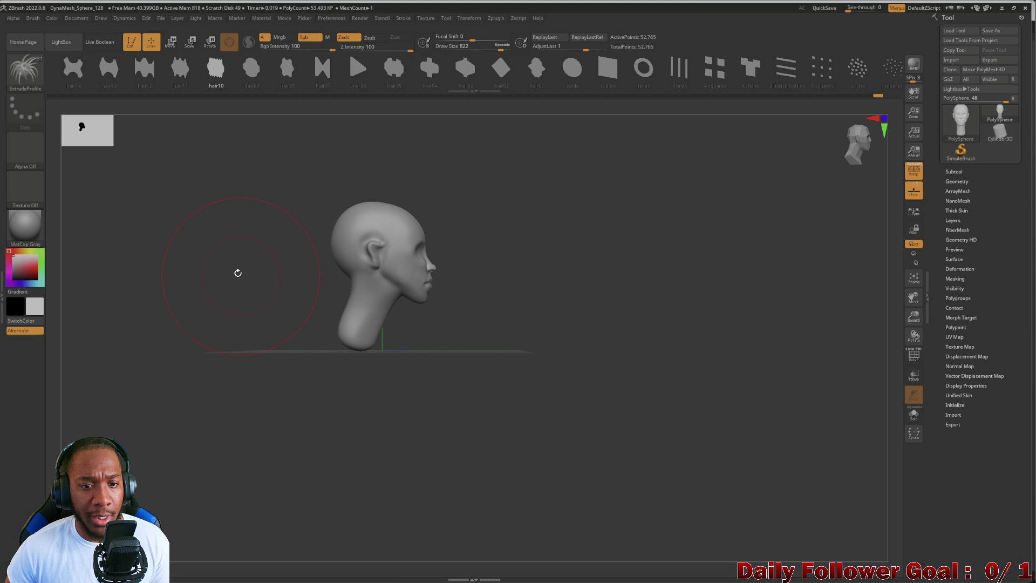
{"action": "mouse_move", "coordinate": [238, 273]}
{"action": "left_mouse_down"}
{"action": "mouse_move", "coordinate": [221, 326]}
{"action": "mouse_move", "coordinate": [173, 332]}
{"action": "mouse_move", "coordinate": [206, 332]}
{"action": "left_mouse_up"}
{"action": "left_click_drag", "start_coordinate": [241, 281], "coordinate": [322, 252]}
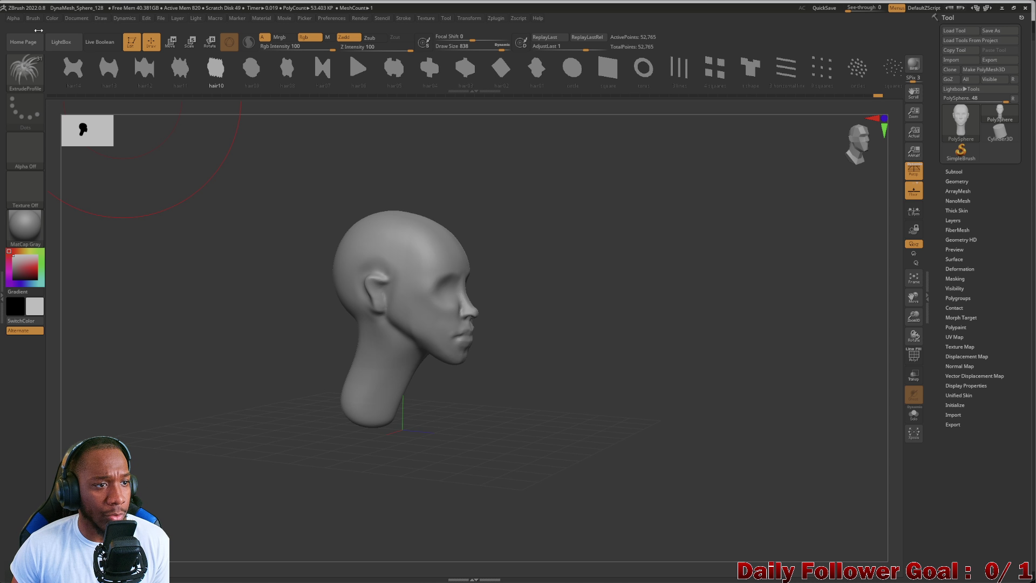
{"action": "mouse_move", "coordinate": [225, 247]}
{"action": "left_mouse_down"}
{"action": "mouse_move", "coordinate": [194, 306]}
{"action": "mouse_move", "coordinate": [183, 254]}
{"action": "left_mouse_up"}
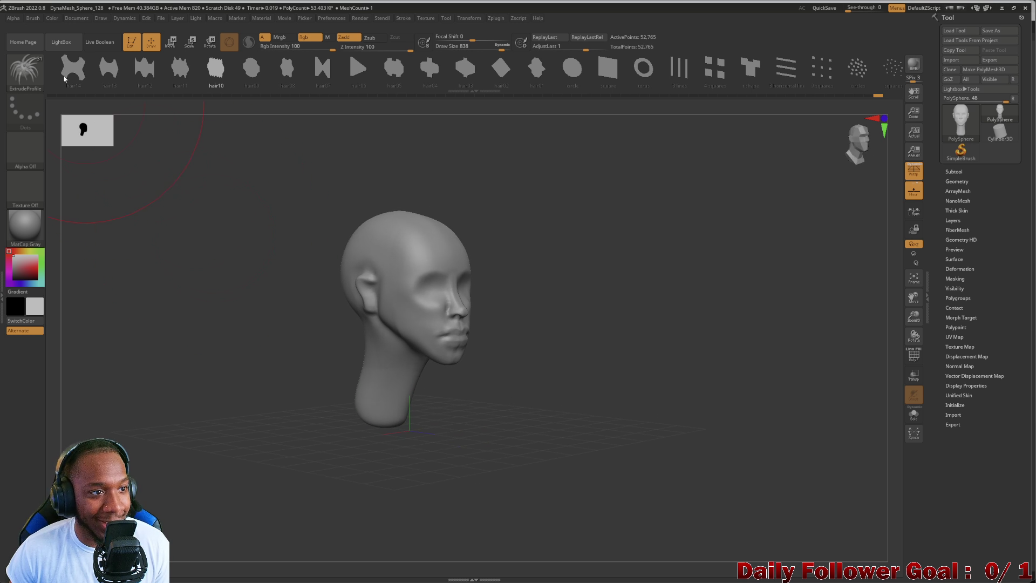
Set MaskPen as the masking brush and dismiss the note.
{"action": "left_click", "coordinate": [39, 77]}
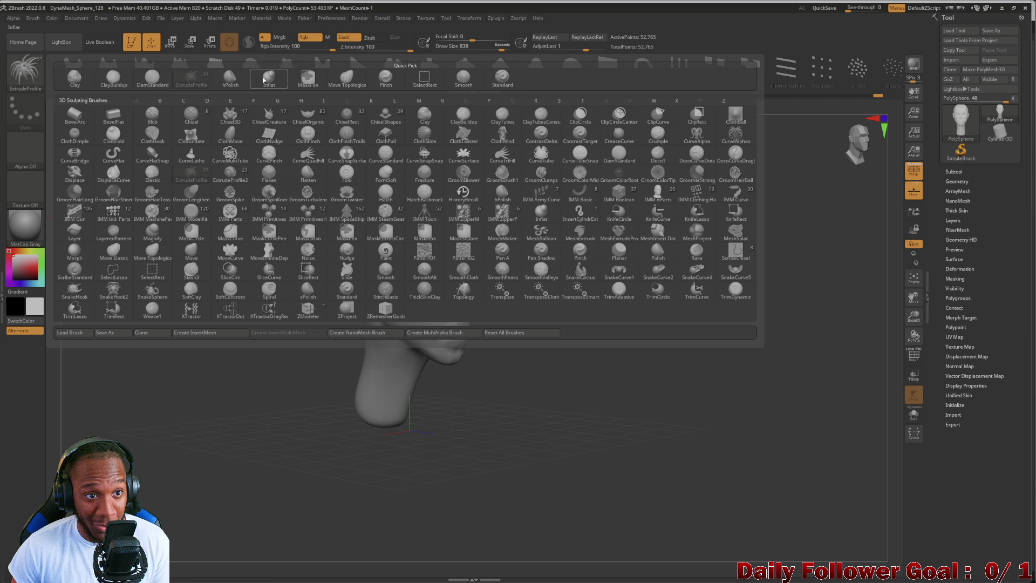
{"action": "left_click", "coordinate": [303, 80]}
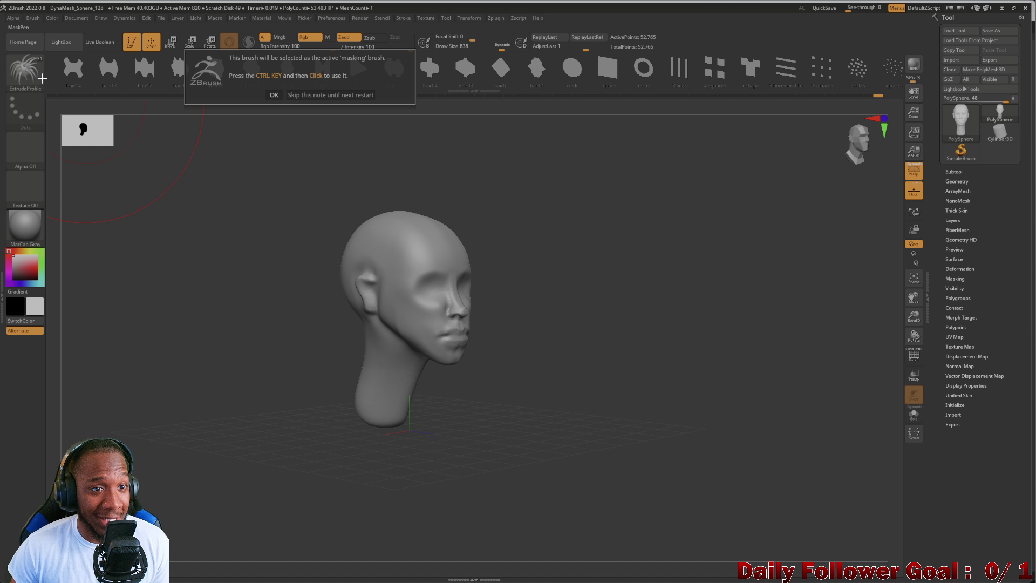
{"action": "left_click", "coordinate": [272, 95]}
Select Move Topological with B, M, T and briefly smooth the top of the skull.
{"action": "key", "text": "b"}
{"action": "key", "text": "m"}
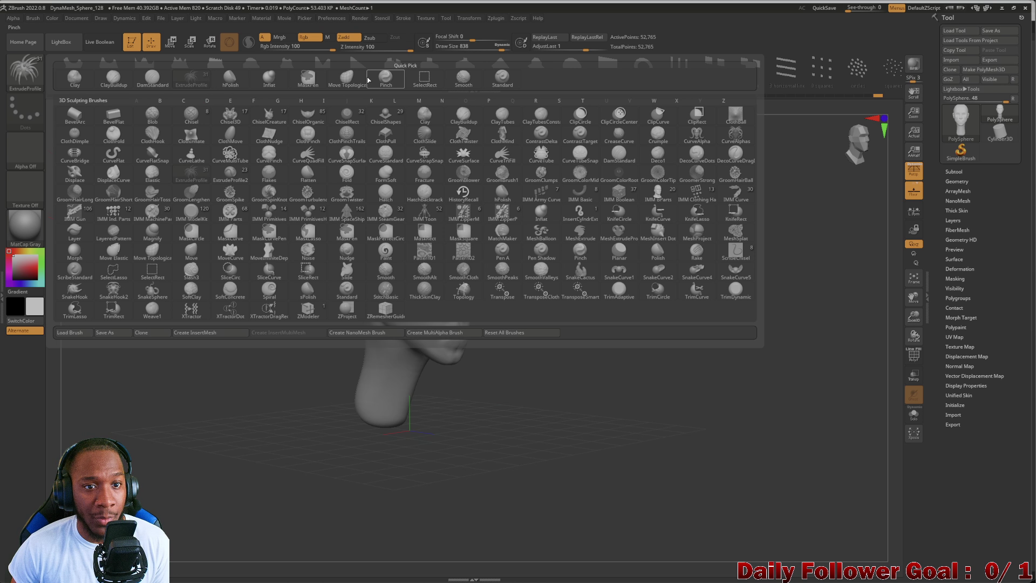
{"action": "key", "text": "t"}
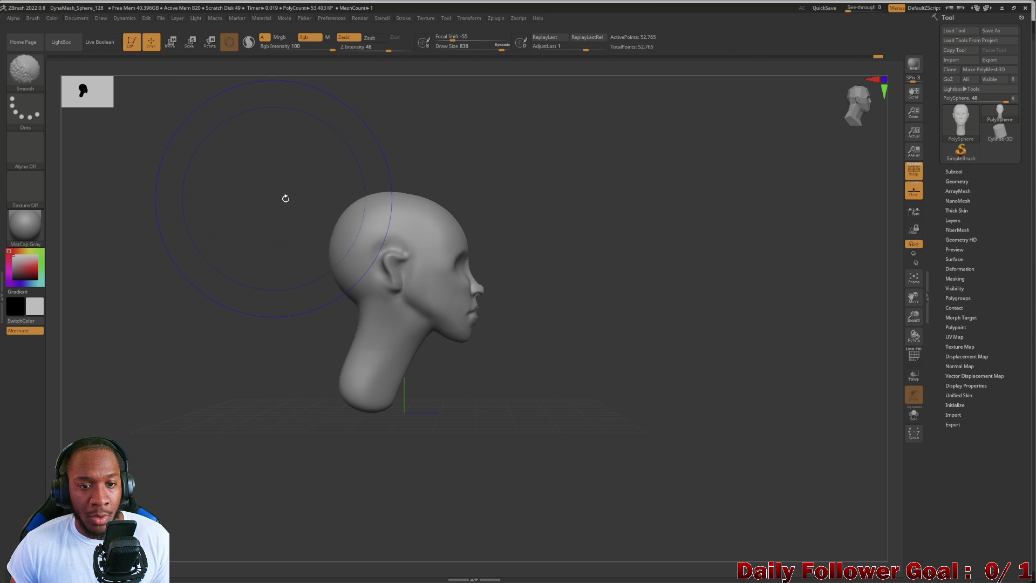
{"action": "mouse_move", "coordinate": [284, 196]}
{"action": "left_mouse_down"}
{"action": "mouse_move", "coordinate": [236, 192]}
{"action": "mouse_move", "coordinate": [369, 177]}
{"action": "left_mouse_up"}
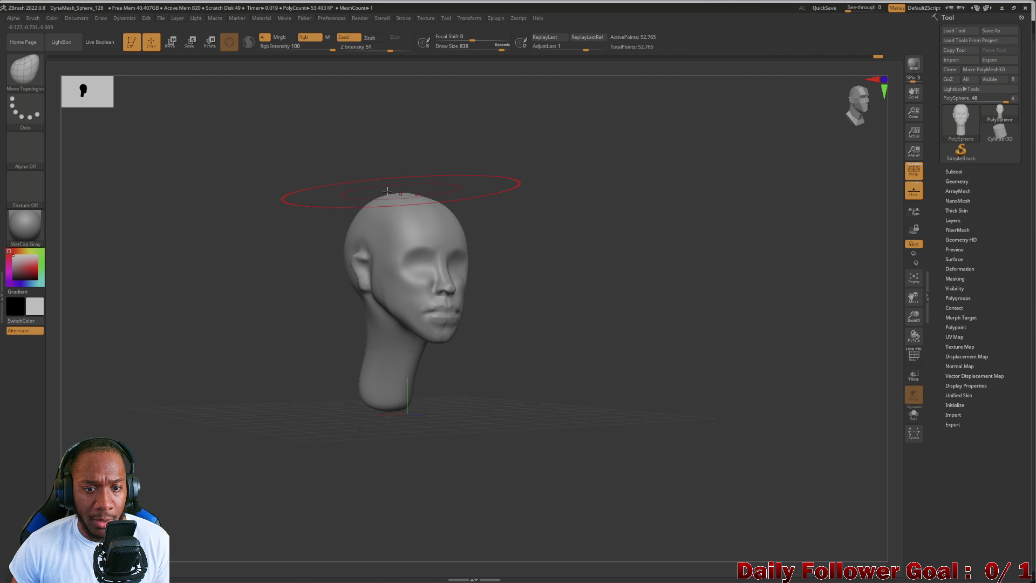
{"action": "left_click_drag", "start_coordinate": [323, 195], "coordinate": [273, 196]}
{"action": "left_click_drag", "start_coordinate": [365, 148], "coordinate": [373, 188]}
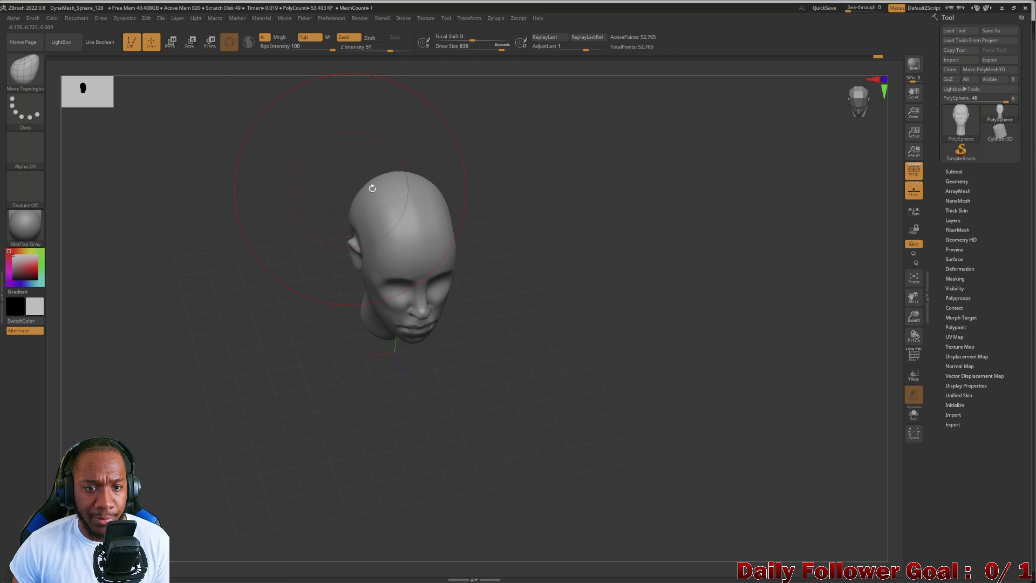
{"action": "key", "text": "shift"}
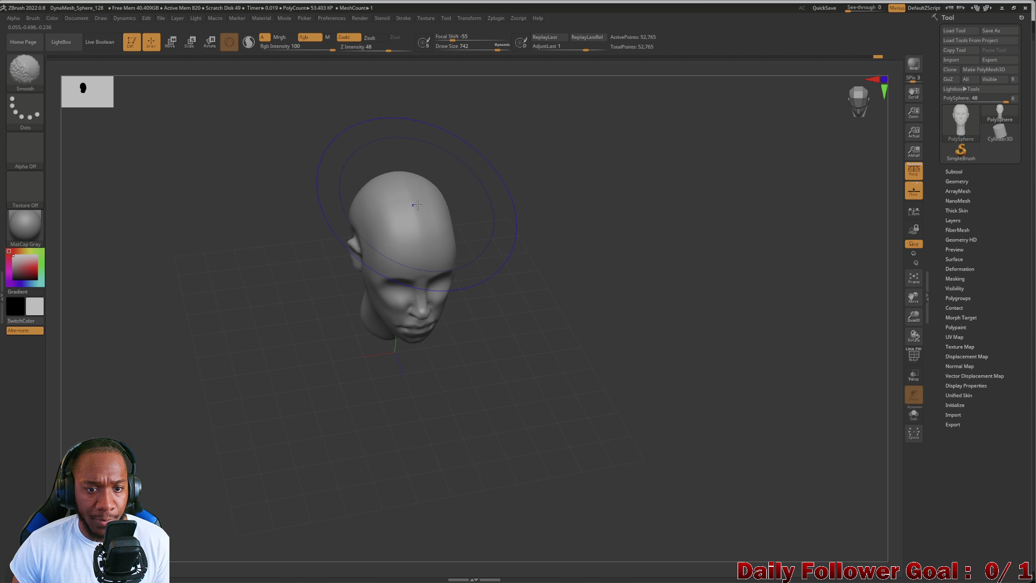
Zoom out and turn the head to face straight forward with the neck in view.
{"action": "mouse_move", "coordinate": [407, 192]}
{"action": "left_mouse_down"}
{"action": "mouse_move", "coordinate": [283, 152]}
{"action": "mouse_move", "coordinate": [249, 157]}
{"action": "mouse_move", "coordinate": [270, 335]}
{"action": "mouse_move", "coordinate": [300, 304]}
{"action": "left_mouse_up"}
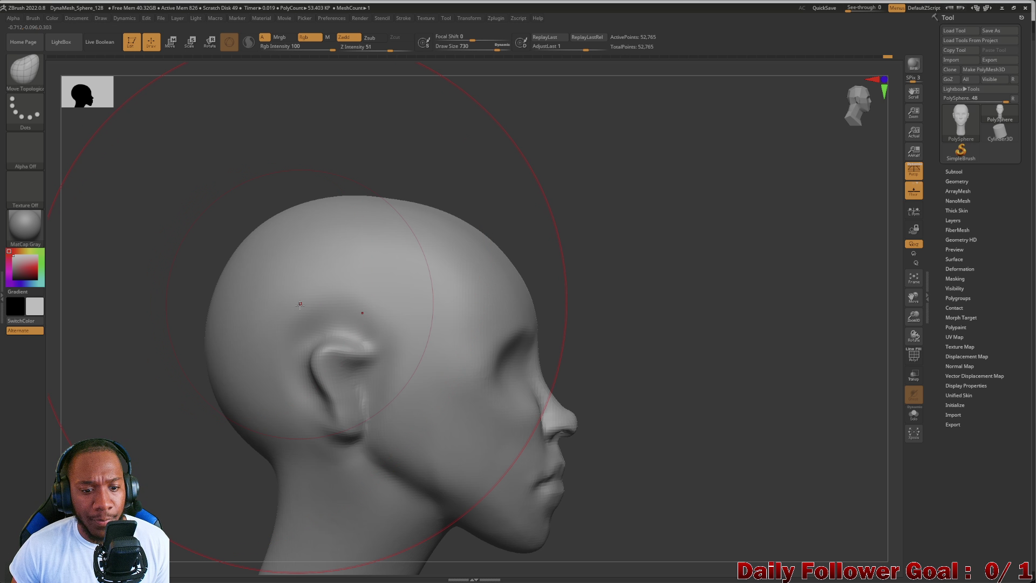
{"action": "mouse_move", "coordinate": [194, 324]}
{"action": "left_mouse_down"}
{"action": "mouse_move", "coordinate": [92, 302]}
{"action": "mouse_move", "coordinate": [129, 327]}
{"action": "mouse_move", "coordinate": [130, 358]}
{"action": "left_mouse_up"}
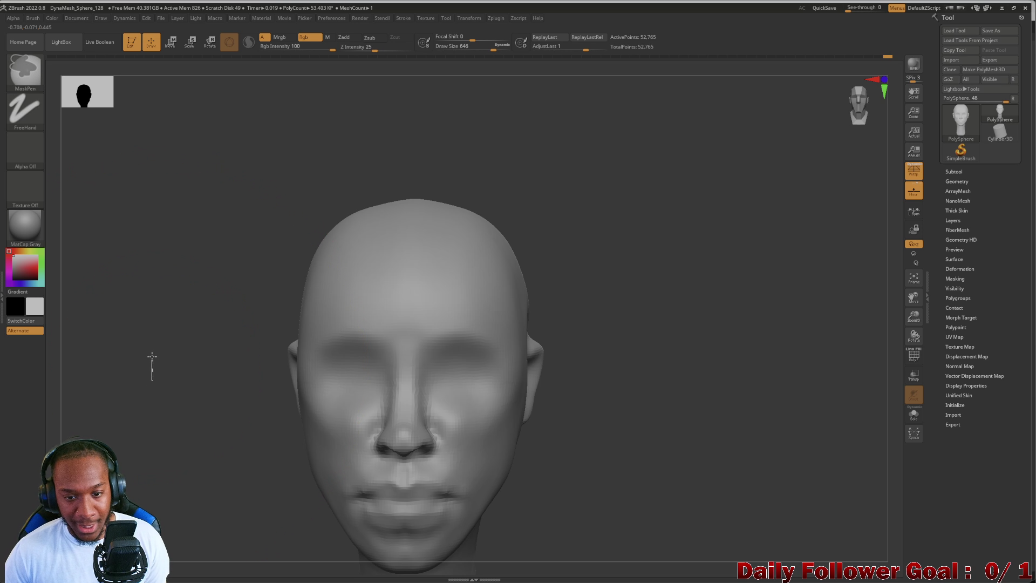
{"action": "mouse_move", "coordinate": [160, 321]}
{"action": "left_mouse_down", "text": "alt"}
{"action": "mouse_move", "coordinate": [164, 354]}
{"action": "mouse_move", "coordinate": [181, 289]}
{"action": "mouse_move", "coordinate": [220, 344]}
{"action": "mouse_move", "coordinate": [178, 382]}
{"action": "mouse_move", "coordinate": [212, 310]}
{"action": "mouse_move", "coordinate": [185, 346]}
{"action": "mouse_move", "coordinate": [196, 342]}
{"action": "mouse_move", "coordinate": [195, 356]}
{"action": "left_mouse_up", "text": "alt"}
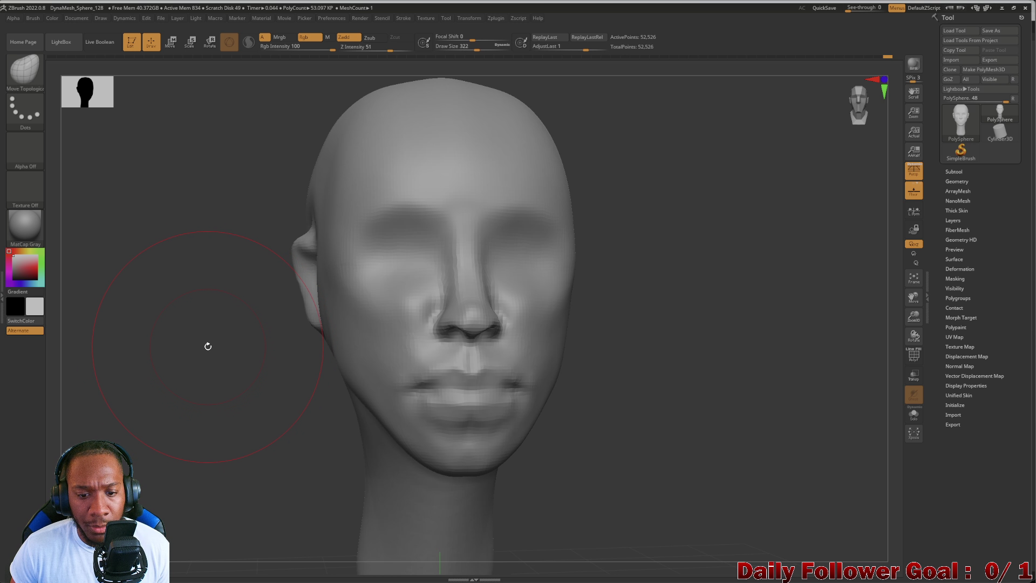
{"action": "mouse_move", "coordinate": [208, 345]}
{"action": "left_mouse_down"}
{"action": "mouse_move", "coordinate": [197, 345]}
{"action": "mouse_move", "coordinate": [201, 356]}
{"action": "mouse_move", "coordinate": [231, 323]}
{"action": "mouse_move", "coordinate": [241, 344]}
{"action": "mouse_move", "coordinate": [245, 333]}
{"action": "mouse_move", "coordinate": [273, 330]}
{"action": "mouse_move", "coordinate": [249, 324]}
{"action": "mouse_move", "coordinate": [257, 319]}
{"action": "mouse_move", "coordinate": [238, 370]}
{"action": "left_mouse_up"}
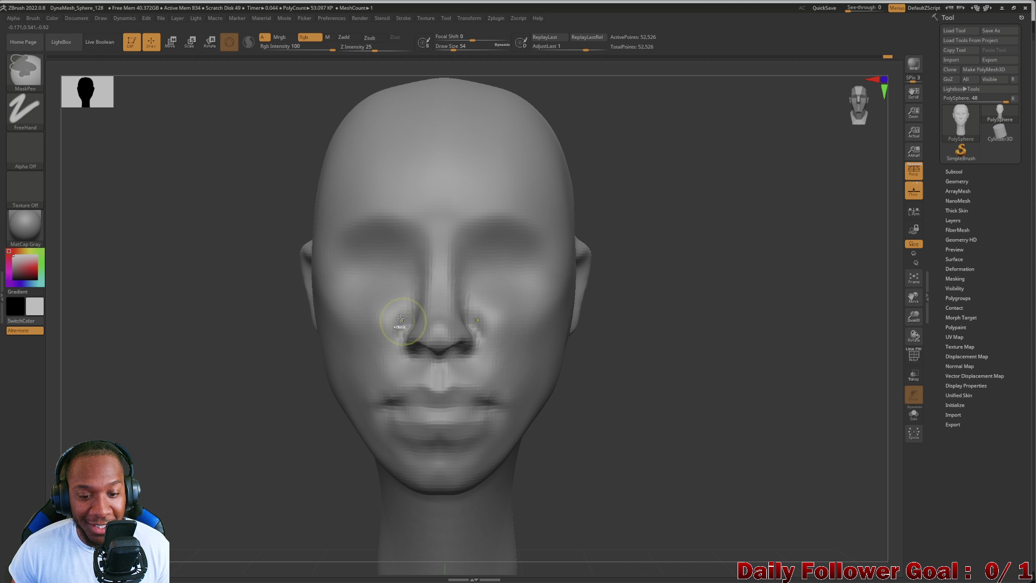
{"action": "key", "text": "ctrl"}
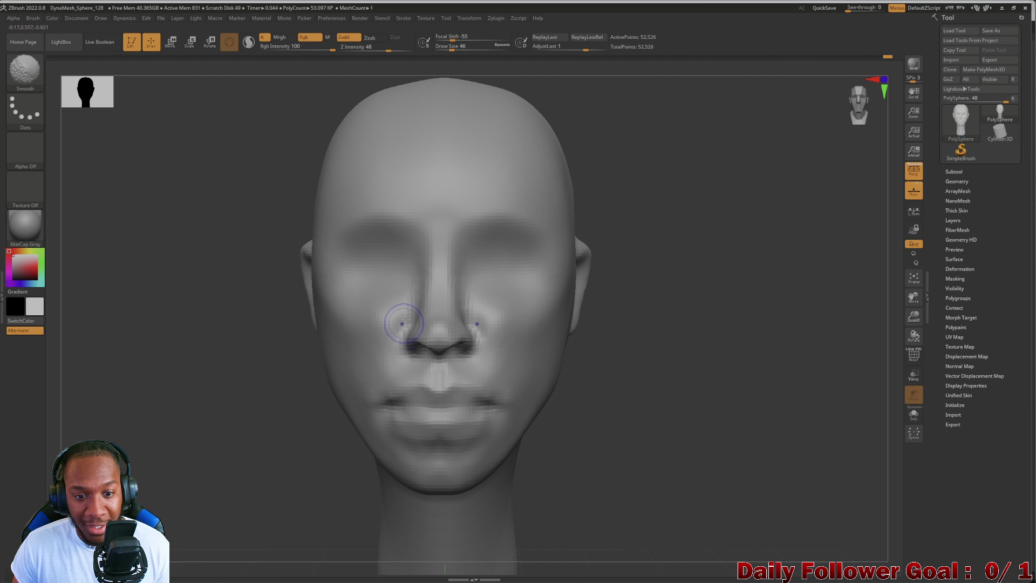
{"action": "mouse_move", "coordinate": [241, 374]}
{"action": "left_mouse_down"}
{"action": "mouse_move", "coordinate": [202, 371]}
{"action": "mouse_move", "coordinate": [248, 371]}
{"action": "left_mouse_up"}
{"action": "left_click", "coordinate": [25, 69]}
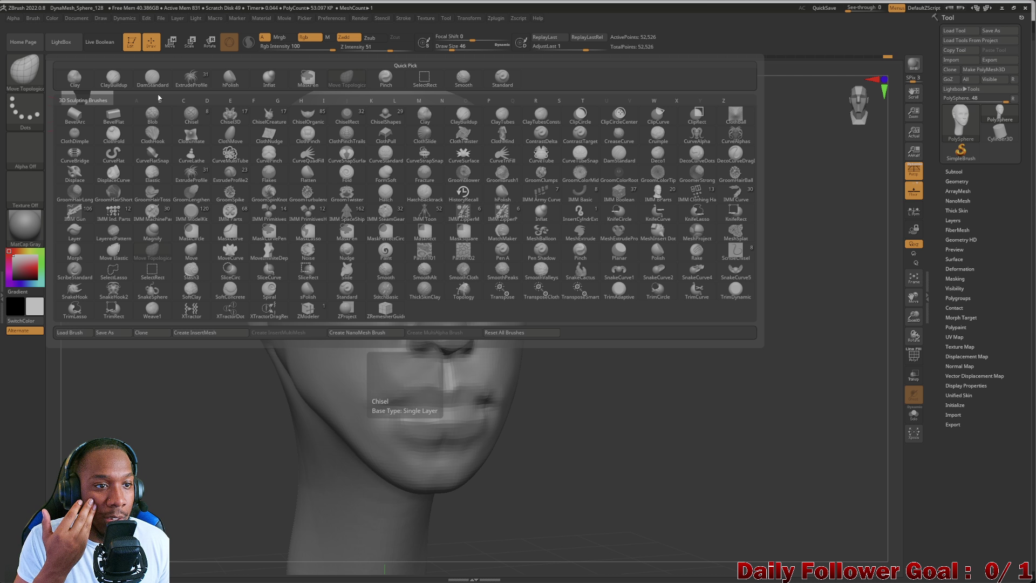
Add mirrored ClayBuildup strokes along both cheekbones at draw size 106, then smooth them in.
{"action": "left_click", "coordinate": [113, 77]}
{"action": "left_click_drag", "start_coordinate": [128, 309], "coordinate": [132, 322]}
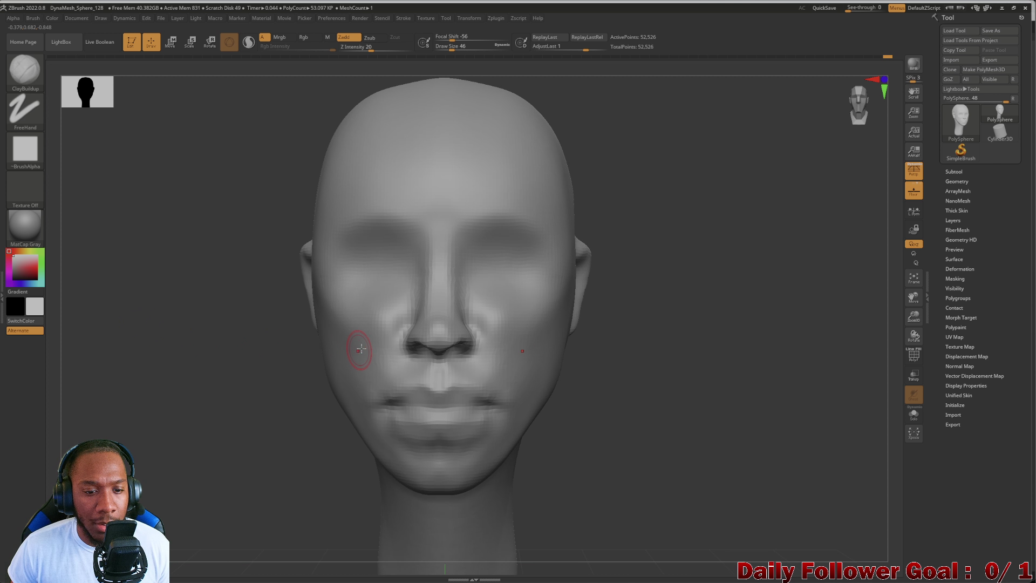
{"action": "left_click_drag", "start_coordinate": [340, 319], "coordinate": [361, 346]}
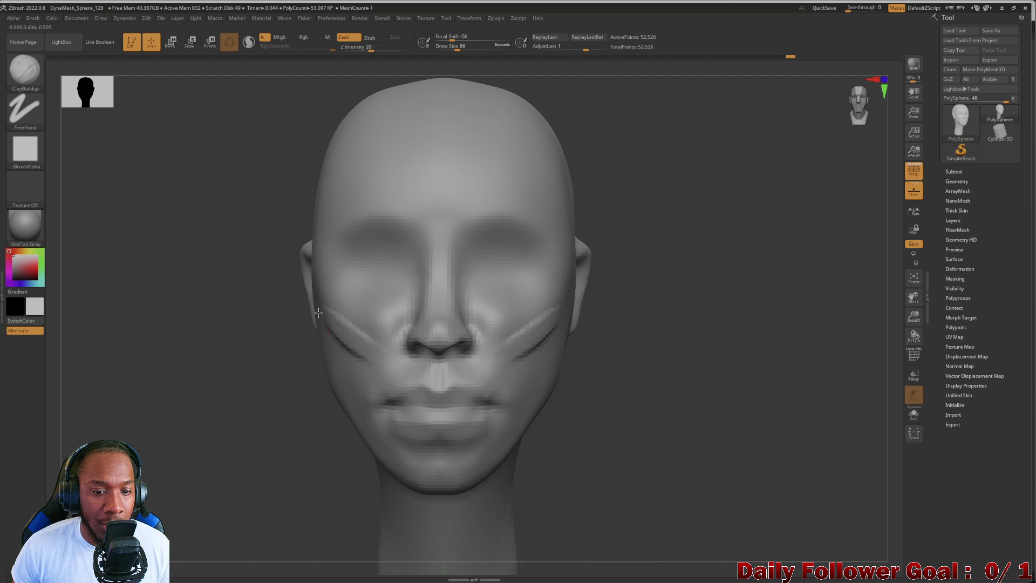
{"action": "key", "text": "bracketright"}
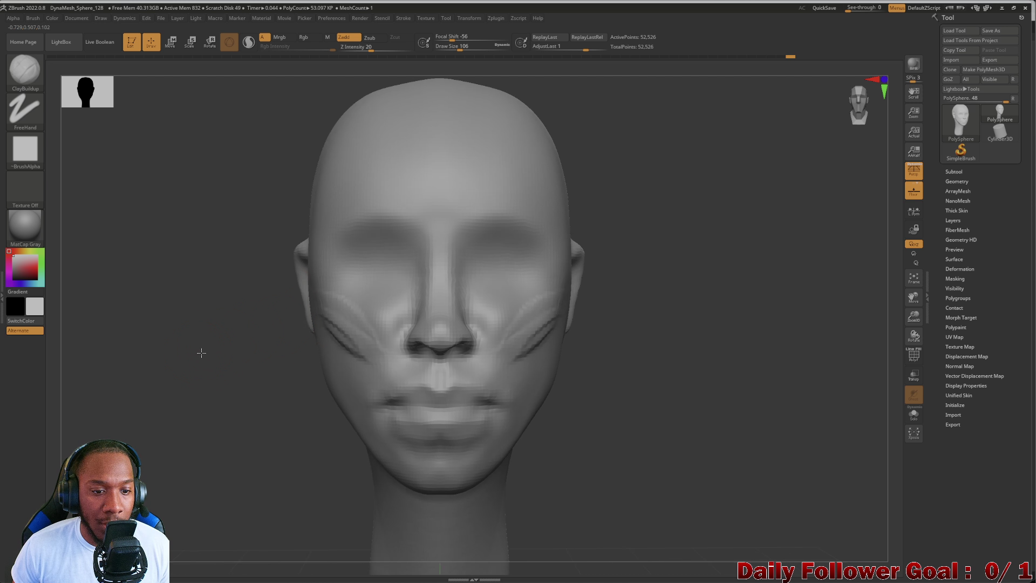
{"action": "left_click_drag", "start_coordinate": [201, 351], "coordinate": [313, 346]}
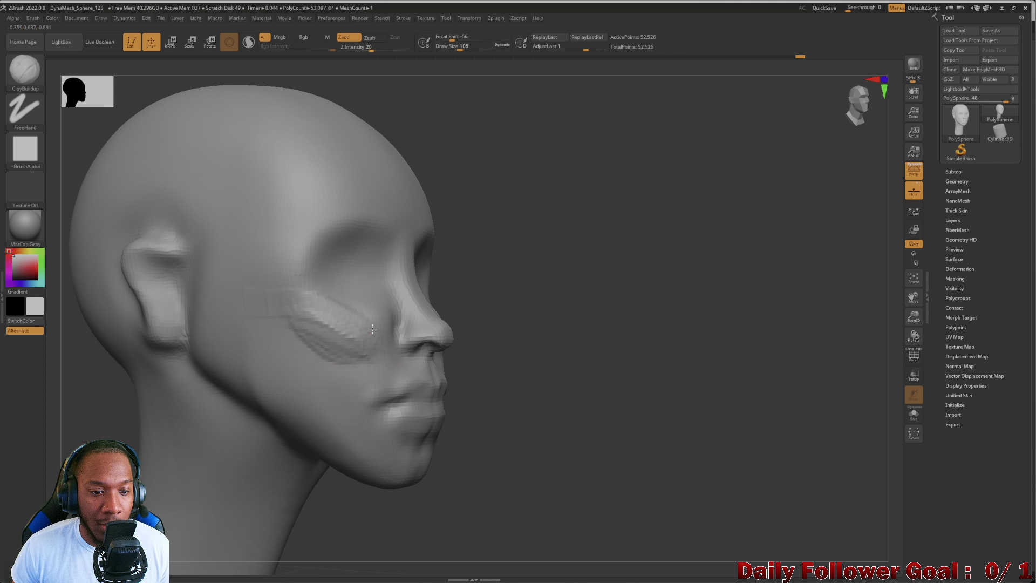
{"action": "left_click_drag", "start_coordinate": [173, 416], "coordinate": [73, 387]}
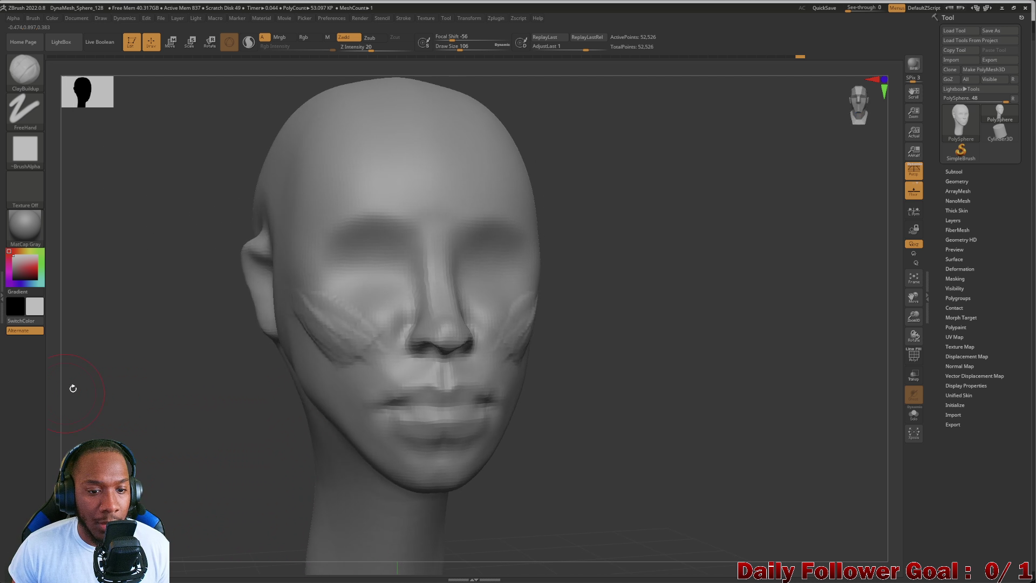
{"action": "key", "text": "shift"}
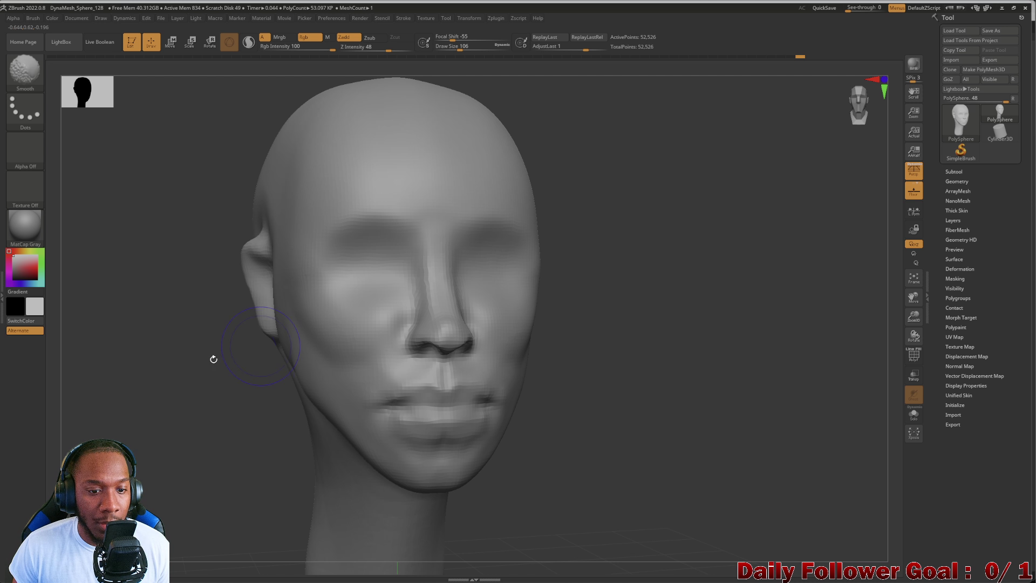
{"action": "left_click_drag", "start_coordinate": [213, 359], "coordinate": [160, 377], "text": "shift"}
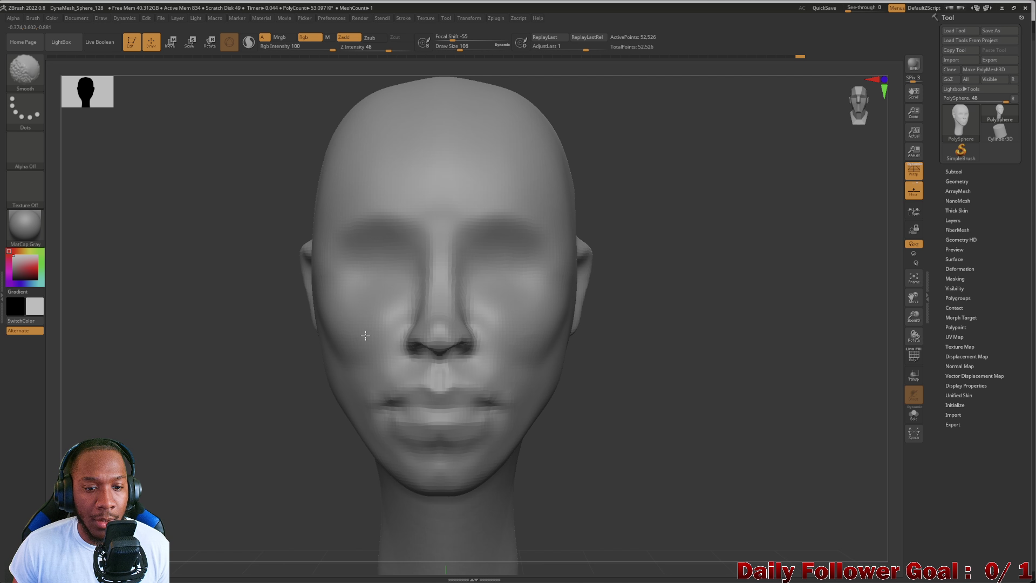
Smooth the area beside the nose and return to building up clay.
{"action": "mouse_move", "coordinate": [196, 404]}
{"action": "left_mouse_down", "text": "alt"}
{"action": "mouse_move", "coordinate": [211, 330]}
{"action": "mouse_move", "coordinate": [188, 378]}
{"action": "mouse_move", "coordinate": [254, 372]}
{"action": "mouse_move", "coordinate": [113, 373]}
{"action": "left_mouse_up", "text": "alt"}
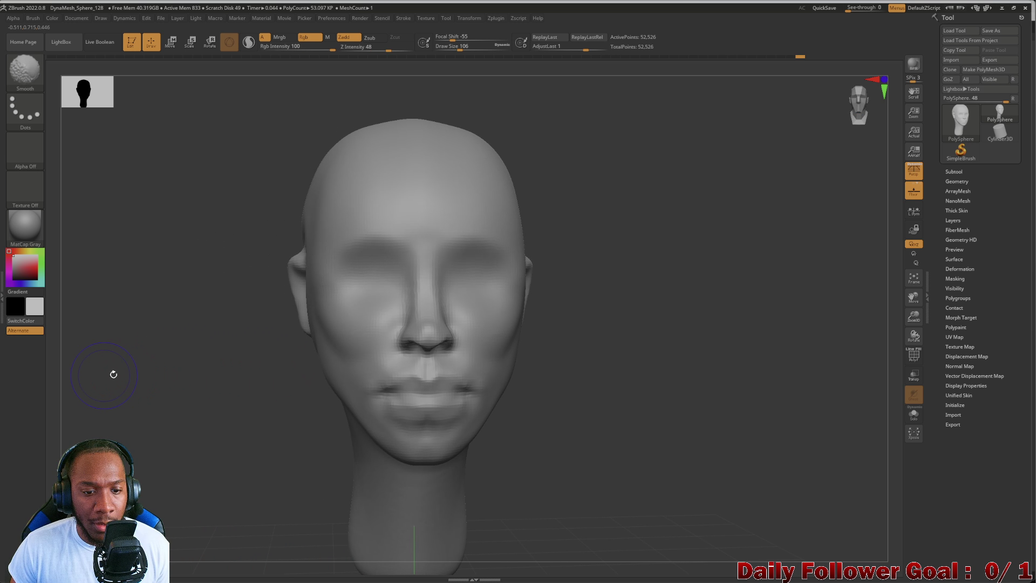
{"action": "left_click_drag", "start_coordinate": [255, 317], "coordinate": [220, 374], "text": "alt"}
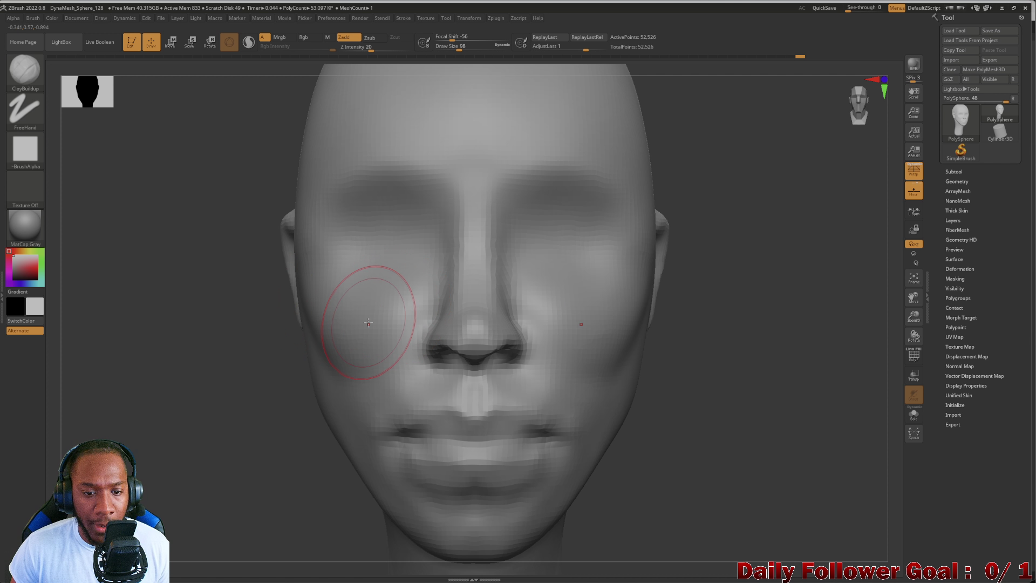
{"action": "key", "text": "shift"}
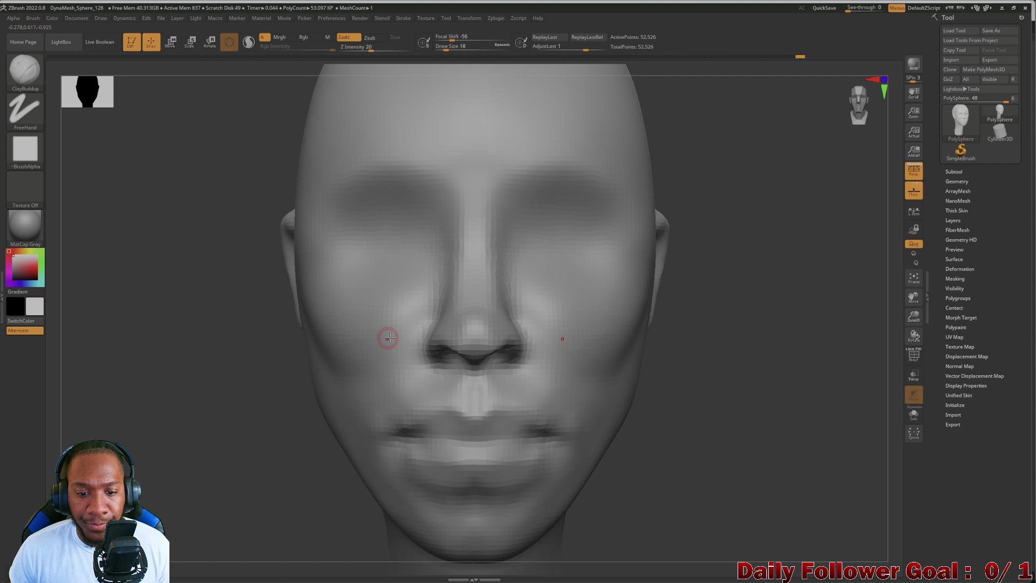
{"action": "key", "text": "shift"}
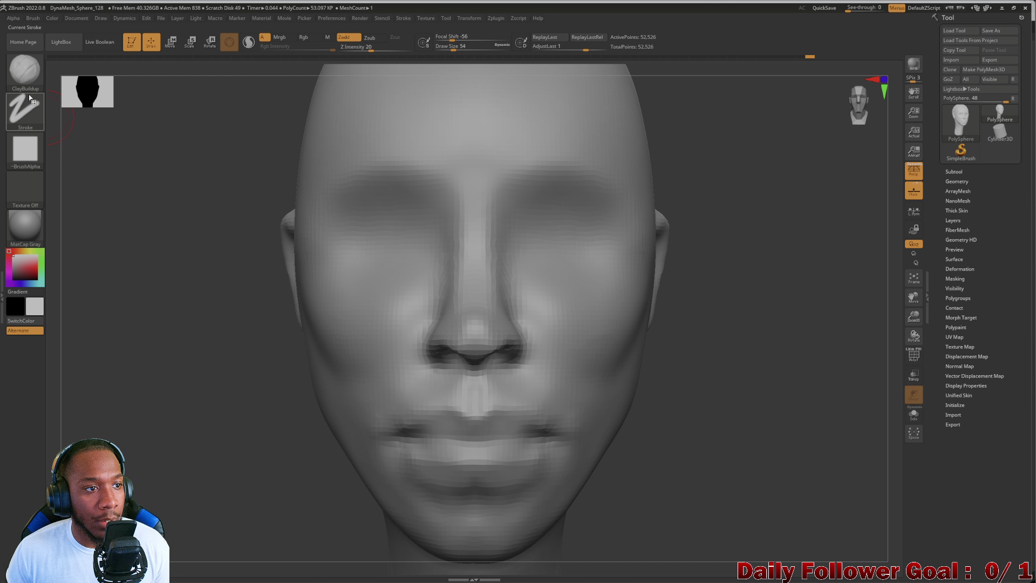
Carve the crease between the lips deeper with DamStandard and check it from the side.
{"action": "key", "text": "b"}
{"action": "left_click", "coordinate": [159, 85]}
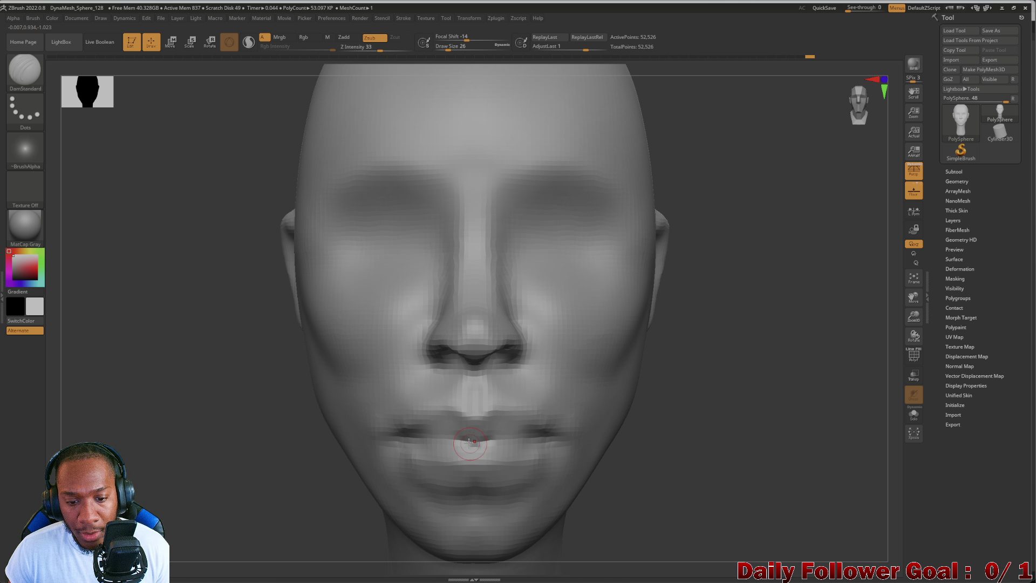
{"action": "left_click_drag", "start_coordinate": [468, 443], "coordinate": [423, 445]}
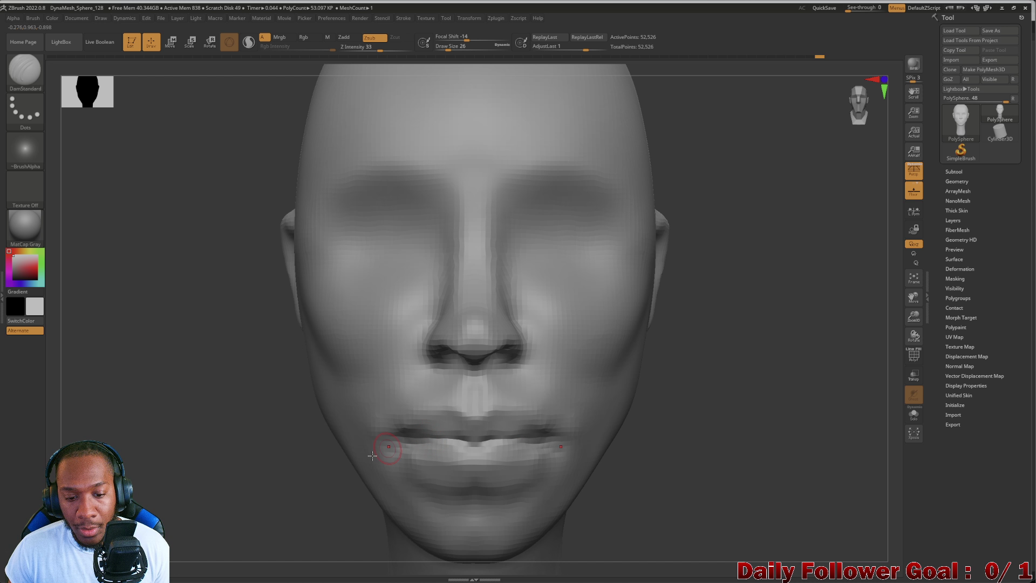
{"action": "mouse_move", "coordinate": [280, 452]}
{"action": "left_mouse_down"}
{"action": "mouse_move", "coordinate": [208, 451]}
{"action": "mouse_move", "coordinate": [233, 308]}
{"action": "mouse_move", "coordinate": [334, 418]}
{"action": "left_mouse_up"}
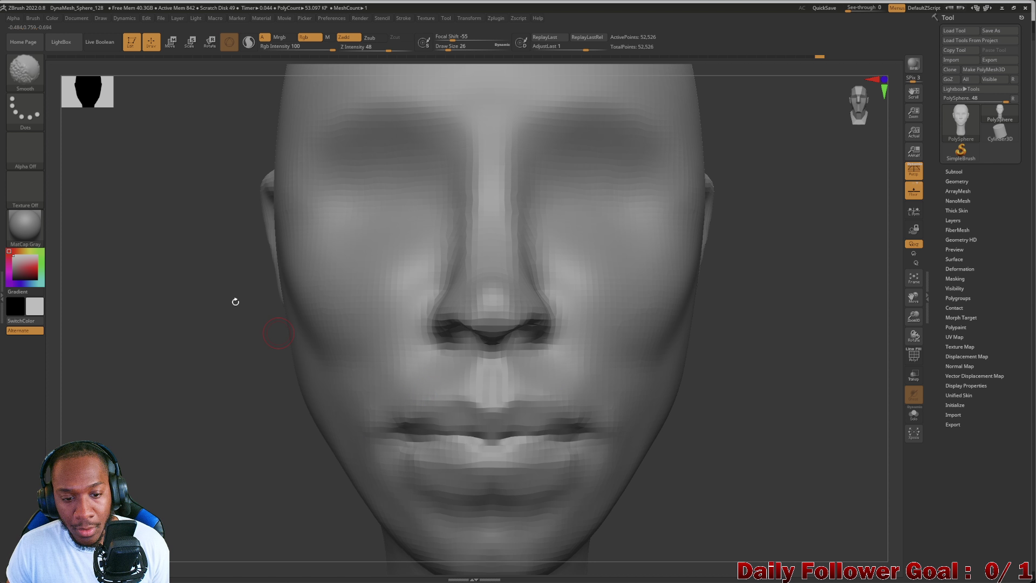
Sharpen the lip edges with the Pinch brush, then reframe and inspect the head.
{"action": "left_click", "coordinate": [21, 81]}
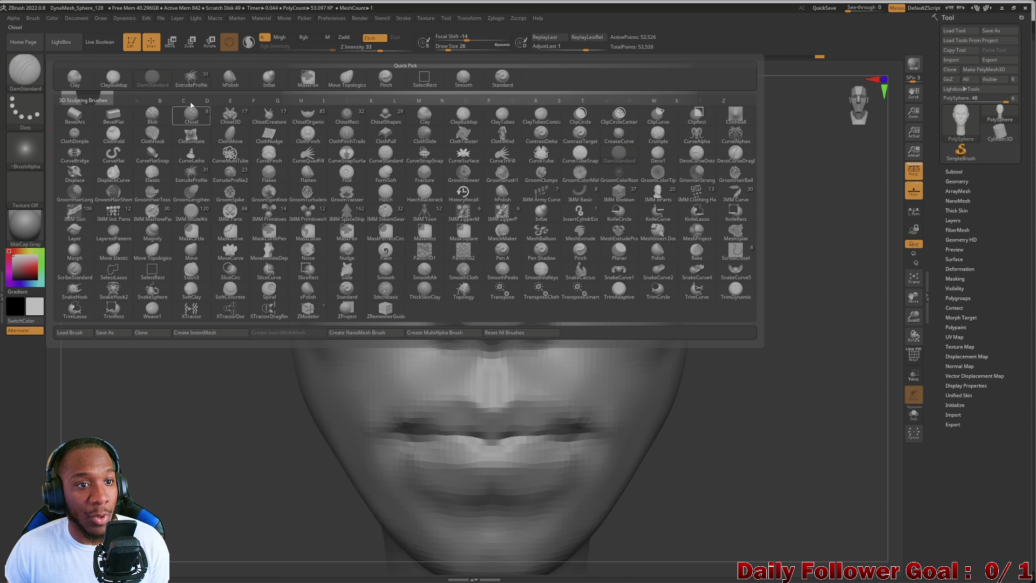
{"action": "left_click", "coordinate": [390, 88]}
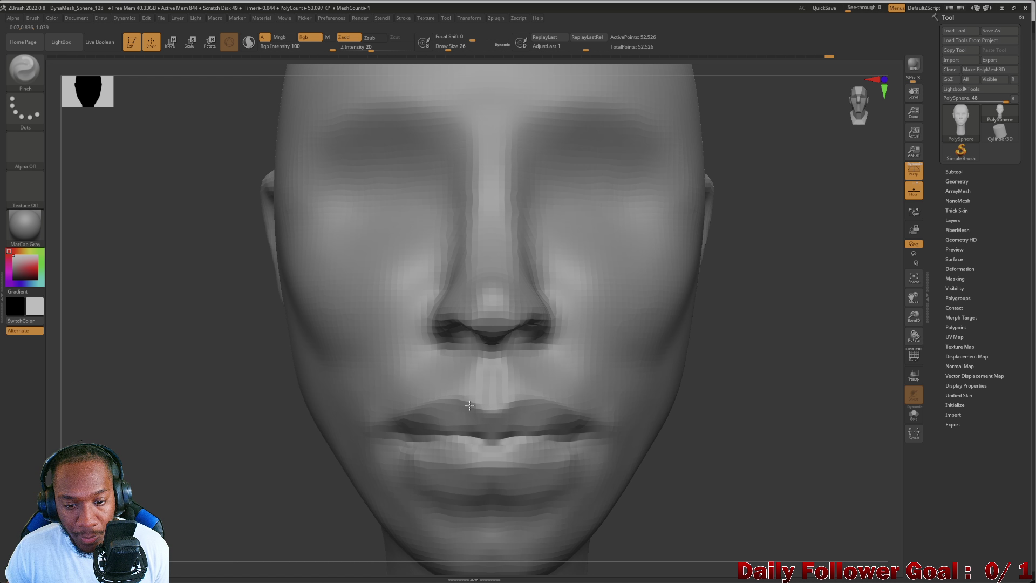
{"action": "mouse_move", "coordinate": [242, 409]}
{"action": "left_mouse_down"}
{"action": "mouse_move", "coordinate": [220, 412]}
{"action": "mouse_move", "coordinate": [254, 442]}
{"action": "mouse_move", "coordinate": [173, 455]}
{"action": "mouse_move", "coordinate": [238, 451]}
{"action": "left_mouse_up"}
{"action": "key", "text": "f"}
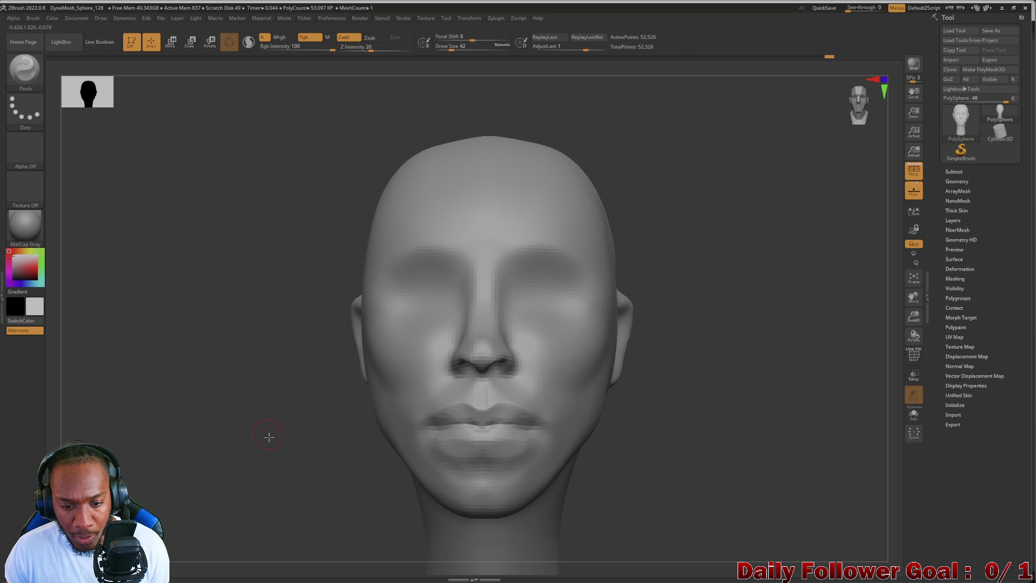
{"action": "mouse_move", "coordinate": [269, 437]}
{"action": "left_mouse_down"}
{"action": "mouse_move", "coordinate": [284, 437]}
{"action": "mouse_move", "coordinate": [296, 461]}
{"action": "mouse_move", "coordinate": [285, 393]}
{"action": "mouse_move", "coordinate": [291, 475]}
{"action": "mouse_move", "coordinate": [290, 443]}
{"action": "left_mouse_up"}
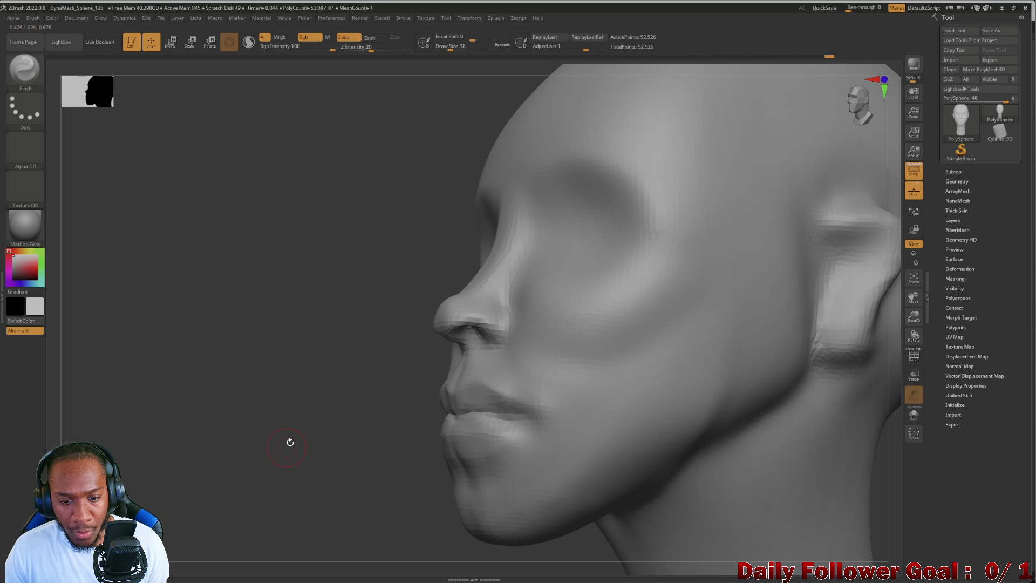
Puff up the lower lip with the Inflat brush.
{"action": "left_click", "coordinate": [24, 69]}
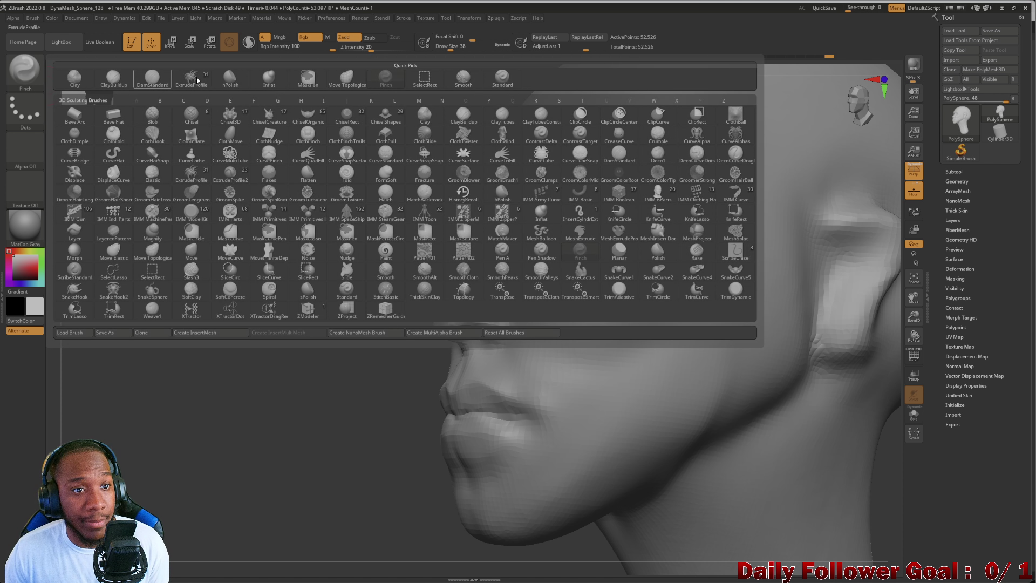
{"action": "left_click", "coordinate": [270, 79]}
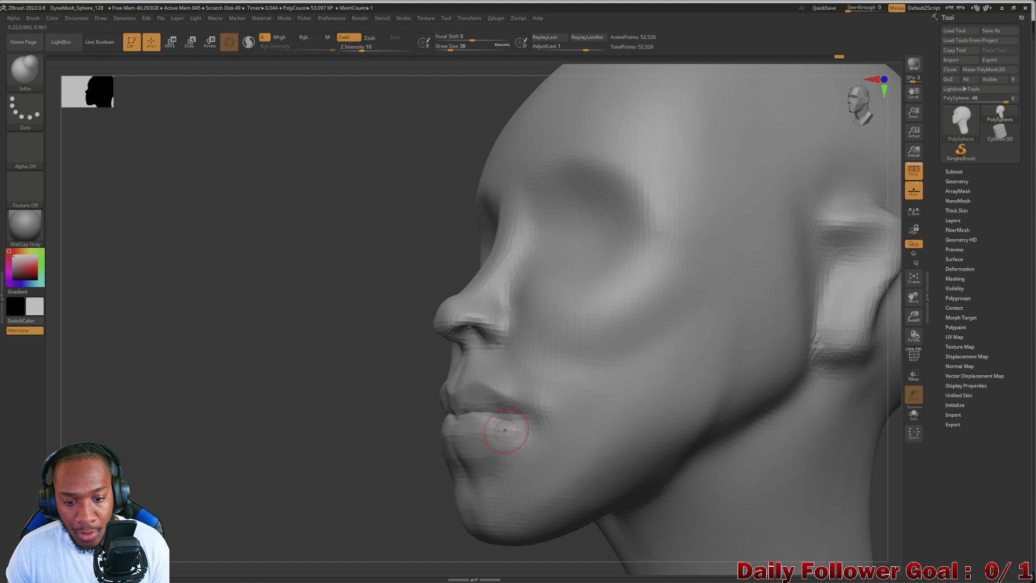
{"action": "mouse_move", "coordinate": [401, 440]}
{"action": "left_mouse_down"}
{"action": "mouse_move", "coordinate": [292, 407]}
{"action": "mouse_move", "coordinate": [211, 430]}
{"action": "left_mouse_up"}
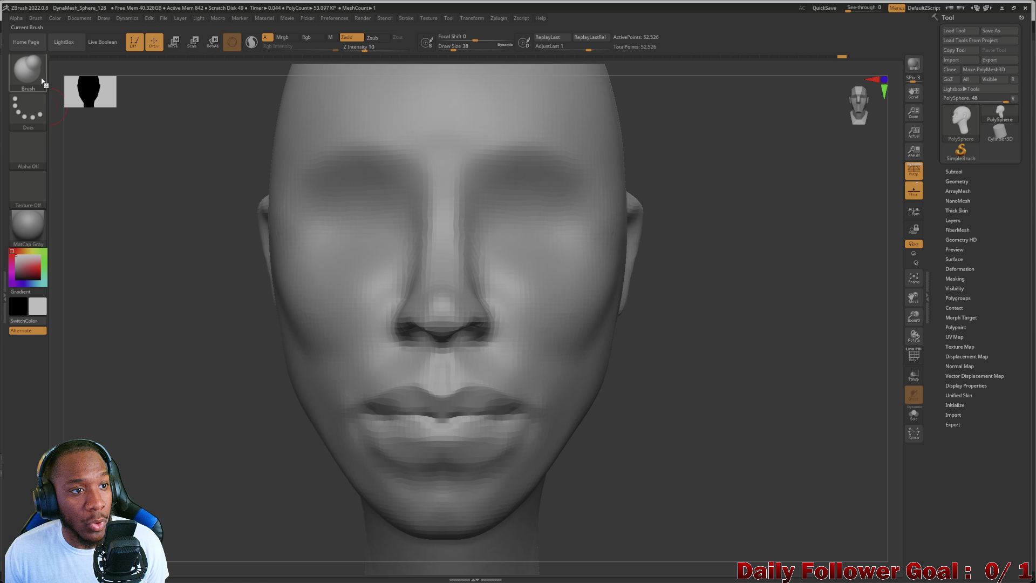
Push the lower lip and mouth corners into shape with Move Topological at draw size 86.
{"action": "left_click", "coordinate": [24, 69]}
{"action": "left_click", "coordinate": [356, 87]}
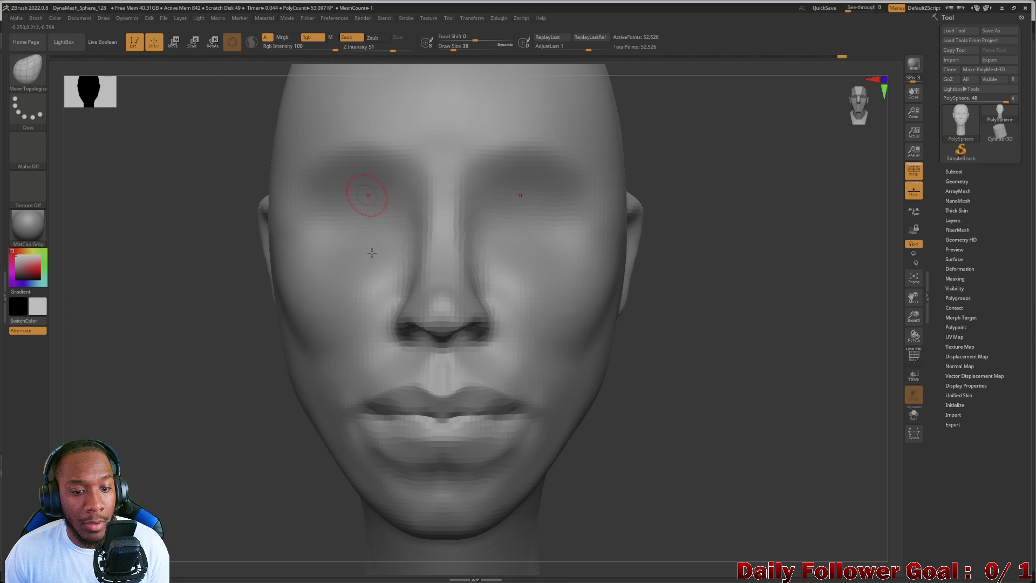
{"action": "left_click_drag", "start_coordinate": [374, 444], "coordinate": [370, 439]}
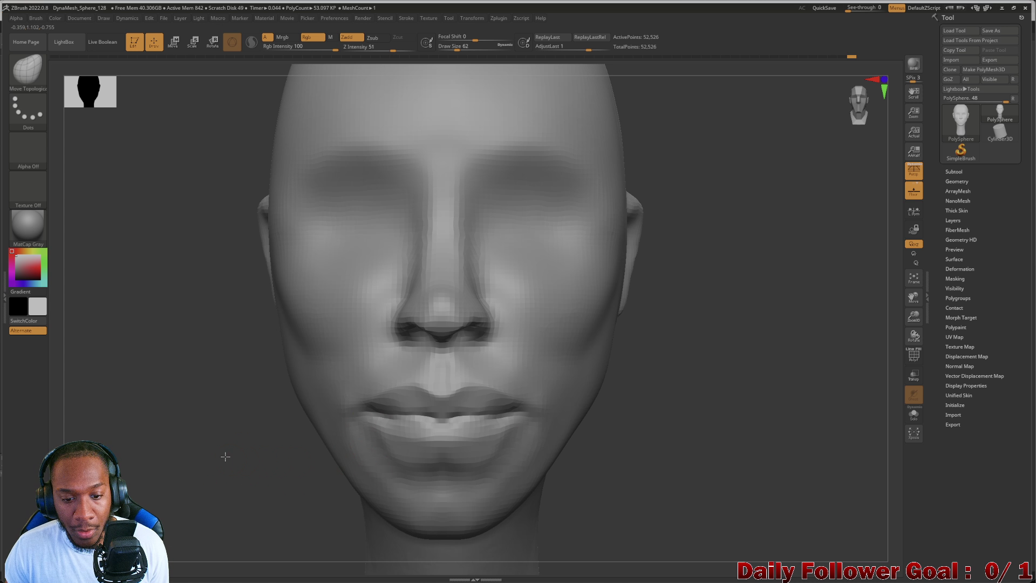
{"action": "mouse_move", "coordinate": [202, 458]}
{"action": "left_mouse_down", "text": "alt"}
{"action": "mouse_move", "coordinate": [197, 339]}
{"action": "mouse_move", "coordinate": [223, 389]}
{"action": "mouse_move", "coordinate": [341, 486]}
{"action": "left_mouse_up", "text": "alt"}
{"action": "left_click_drag", "start_coordinate": [408, 459], "coordinate": [365, 429]}
{"action": "key", "text": "bracketleft"}
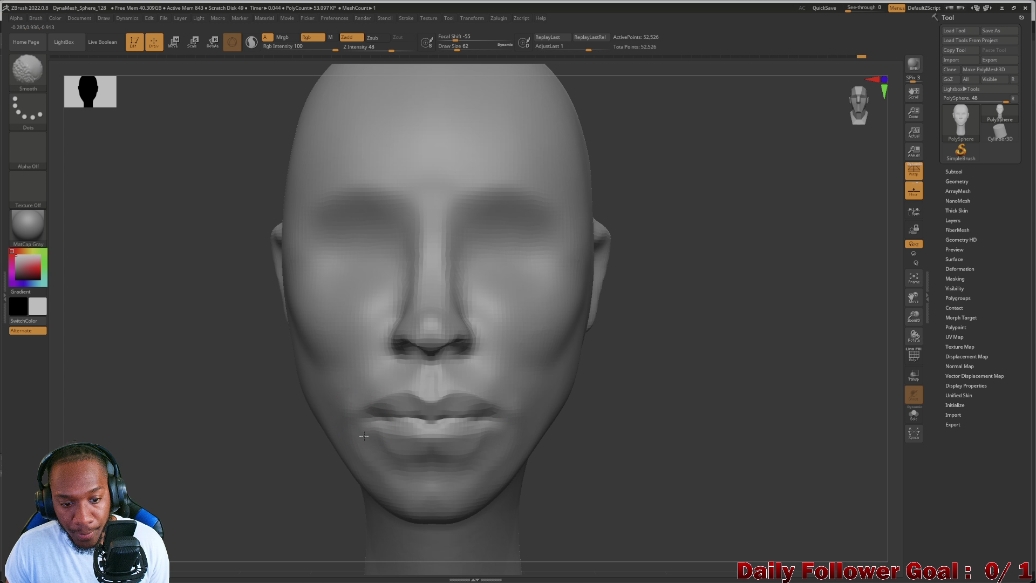
{"action": "left_click_drag", "start_coordinate": [213, 453], "coordinate": [213, 476]}
Smooth the chin in a centred frontal view.
{"action": "key", "text": "f"}
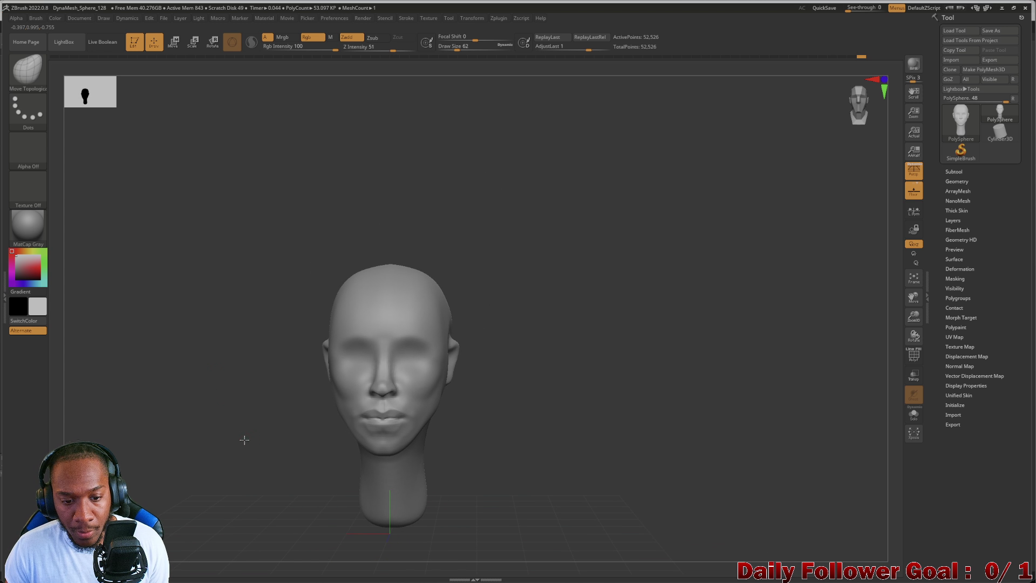
{"action": "mouse_move", "coordinate": [222, 428]}
{"action": "left_mouse_down", "text": "alt"}
{"action": "mouse_move", "coordinate": [241, 503]}
{"action": "mouse_move", "coordinate": [339, 435]}
{"action": "mouse_move", "coordinate": [392, 428]}
{"action": "left_mouse_up", "text": "alt"}
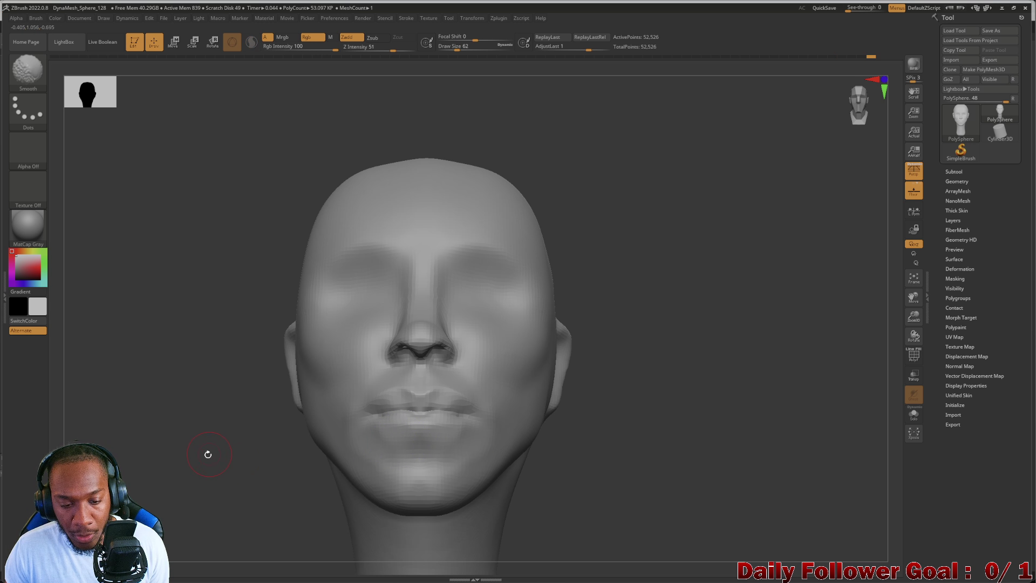
{"action": "mouse_move", "coordinate": [205, 453]}
{"action": "left_mouse_down", "text": "shift"}
{"action": "mouse_move", "coordinate": [195, 478]}
{"action": "mouse_move", "coordinate": [226, 416]}
{"action": "mouse_move", "coordinate": [146, 459]}
{"action": "mouse_move", "coordinate": [134, 454]}
{"action": "mouse_move", "coordinate": [237, 443]}
{"action": "mouse_move", "coordinate": [196, 446]}
{"action": "mouse_move", "coordinate": [224, 461]}
{"action": "mouse_move", "coordinate": [267, 428]}
{"action": "left_mouse_up", "text": "shift"}
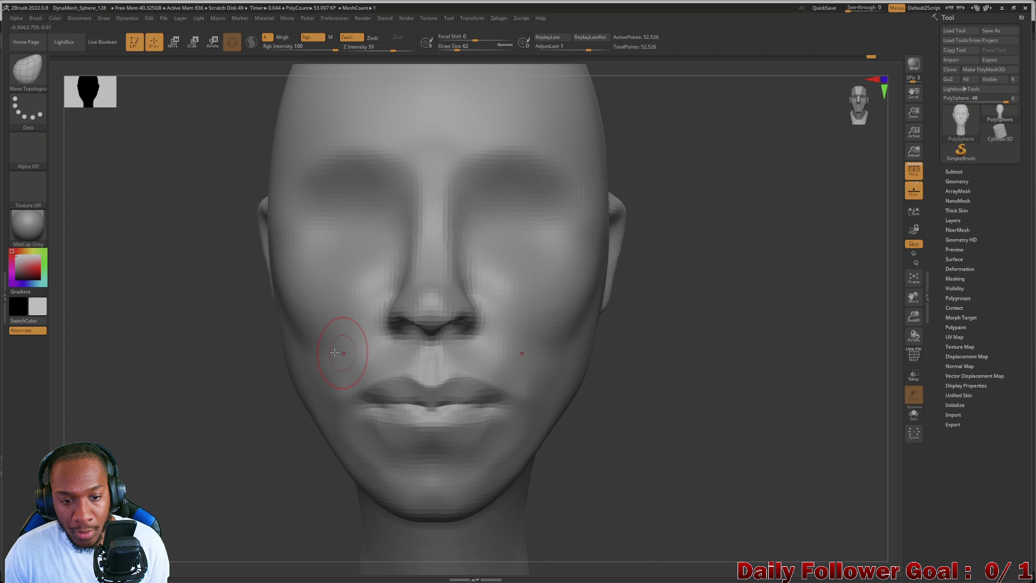
{"action": "key", "text": "shift"}
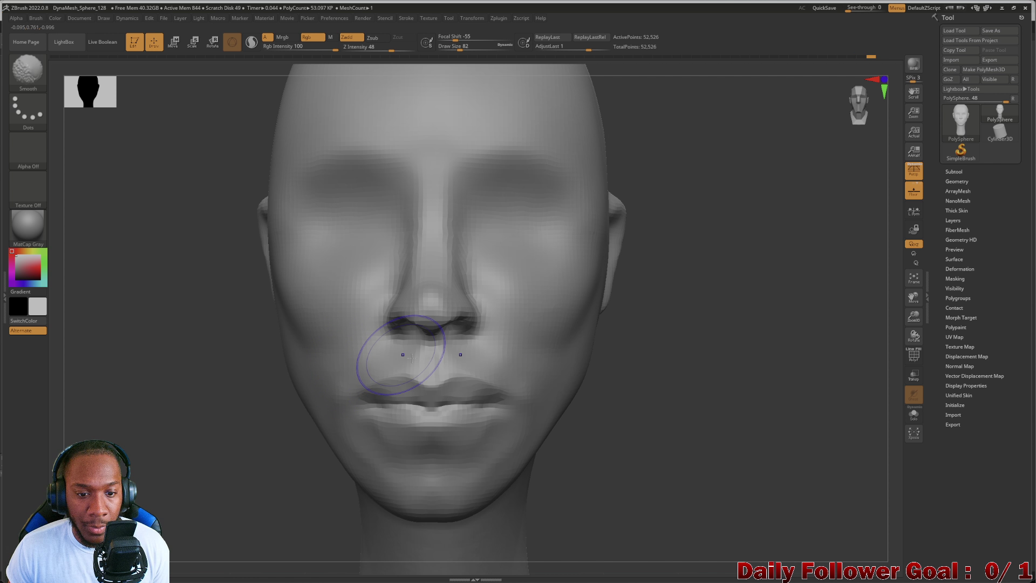
{"action": "mouse_move", "coordinate": [210, 404]}
{"action": "left_mouse_down"}
{"action": "mouse_move", "coordinate": [208, 363]}
{"action": "mouse_move", "coordinate": [215, 411]}
{"action": "mouse_move", "coordinate": [157, 412]}
{"action": "mouse_move", "coordinate": [178, 446]}
{"action": "mouse_move", "coordinate": [203, 419]}
{"action": "mouse_move", "coordinate": [173, 430]}
{"action": "mouse_move", "coordinate": [211, 400]}
{"action": "mouse_move", "coordinate": [229, 430]}
{"action": "mouse_move", "coordinate": [293, 423]}
{"action": "mouse_move", "coordinate": [281, 429]}
{"action": "mouse_move", "coordinate": [320, 452]}
{"action": "mouse_move", "coordinate": [319, 422]}
{"action": "mouse_move", "coordinate": [315, 450]}
{"action": "left_mouse_up"}
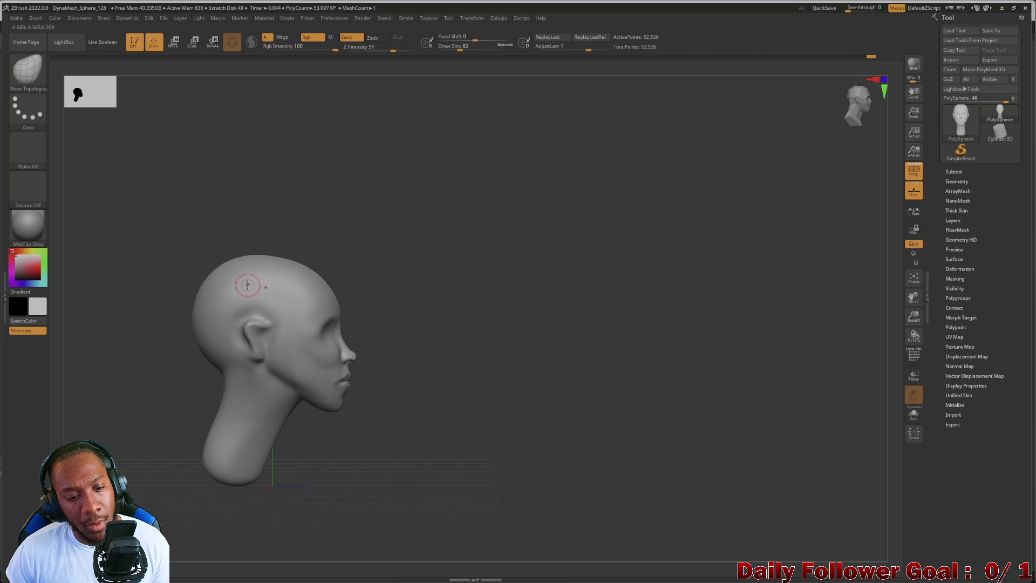
Enlarge the Move Topological brush and push the nose, lips and chin profile back.
{"action": "key", "text": "bracketright"}
{"action": "key", "text": "bracketright"}
{"action": "key", "text": "bracketright"}
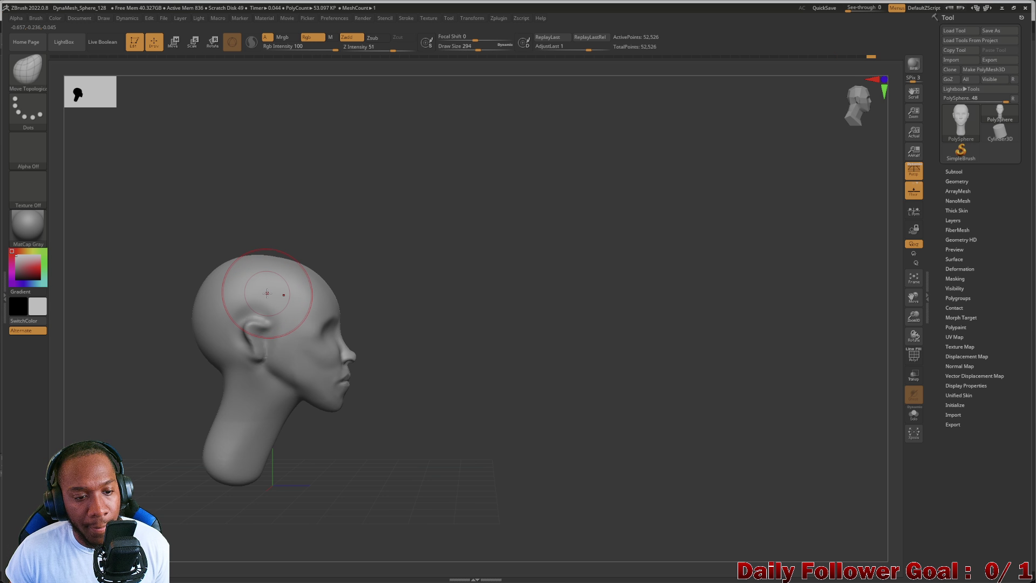
{"action": "key", "text": "bracketright"}
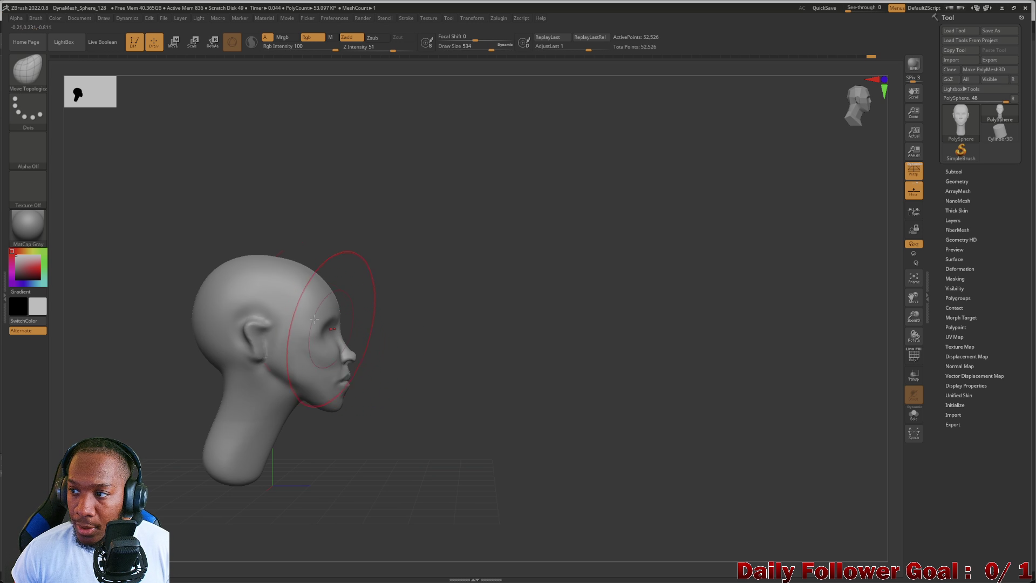
{"action": "key", "text": "bracketright"}
{"action": "key", "text": "bracketright"}
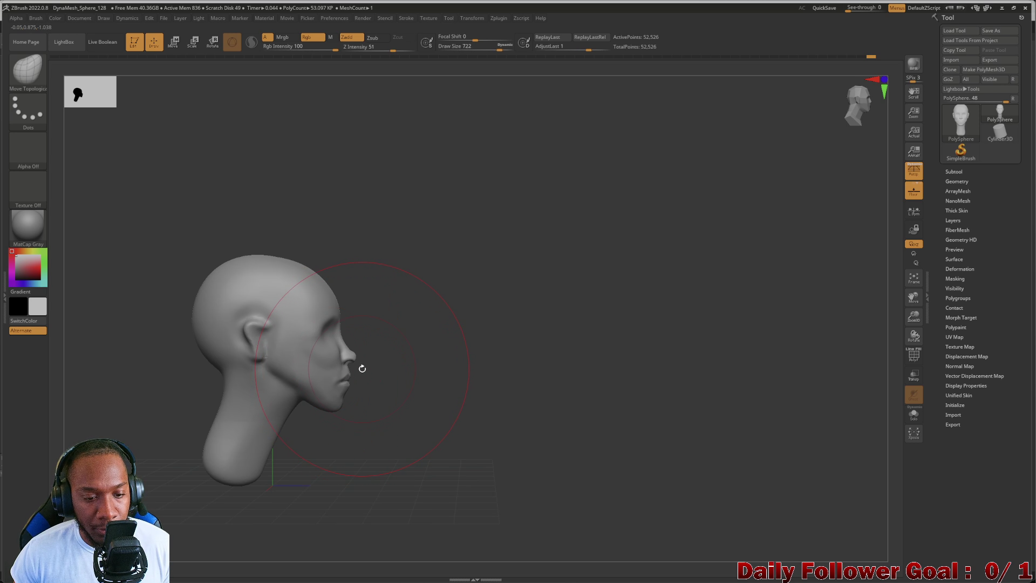
{"action": "key", "text": "bracketright"}
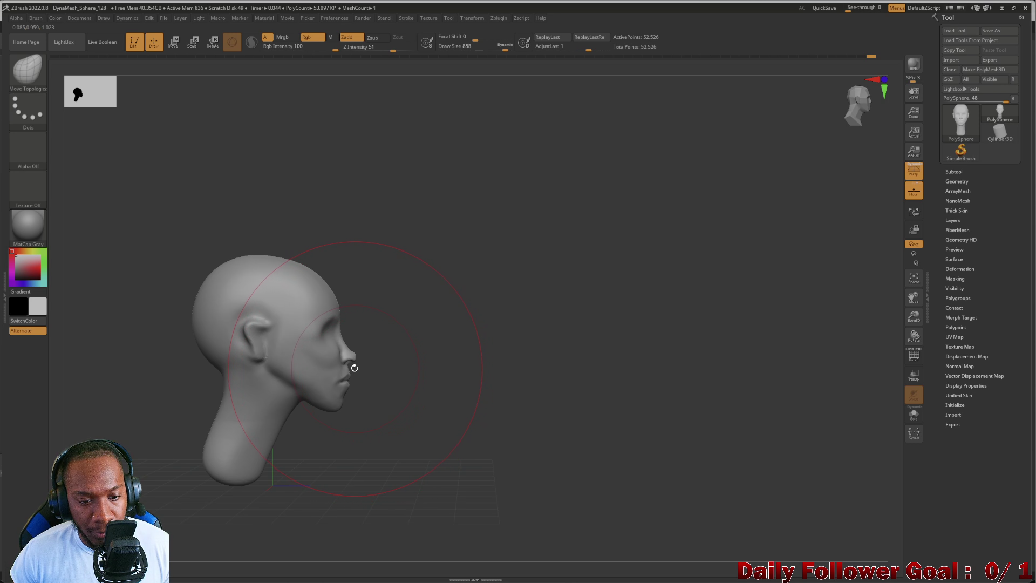
{"action": "left_click_drag", "start_coordinate": [345, 367], "coordinate": [340, 366]}
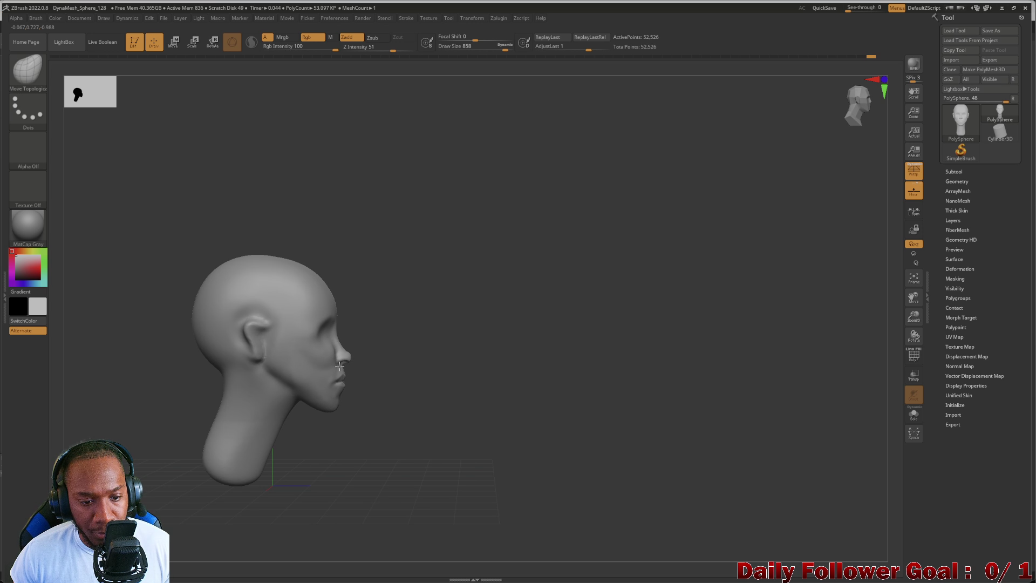
{"action": "mouse_move", "coordinate": [376, 456]}
{"action": "left_mouse_down"}
{"action": "mouse_move", "coordinate": [326, 451]}
{"action": "mouse_move", "coordinate": [289, 432]}
{"action": "mouse_move", "coordinate": [334, 449]}
{"action": "left_mouse_up"}
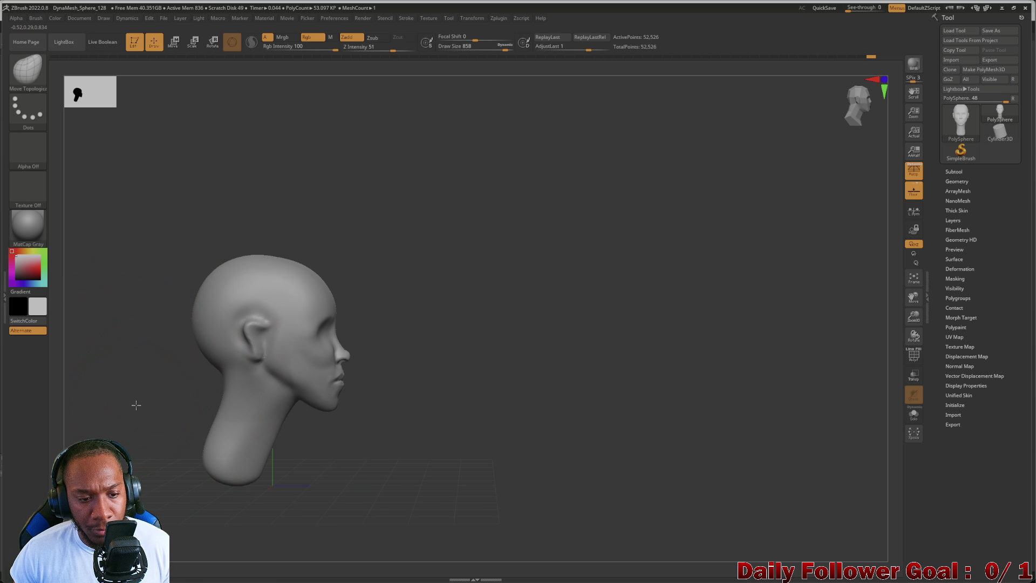
{"action": "left_click_drag", "start_coordinate": [136, 405], "coordinate": [139, 405]}
Push in the back of the skull and reshape its top.
{"action": "mouse_move", "coordinate": [190, 316]}
{"action": "left_mouse_down"}
{"action": "mouse_move", "coordinate": [99, 397]}
{"action": "mouse_move", "coordinate": [121, 427]}
{"action": "mouse_move", "coordinate": [169, 430]}
{"action": "mouse_move", "coordinate": [196, 350]}
{"action": "left_mouse_up"}
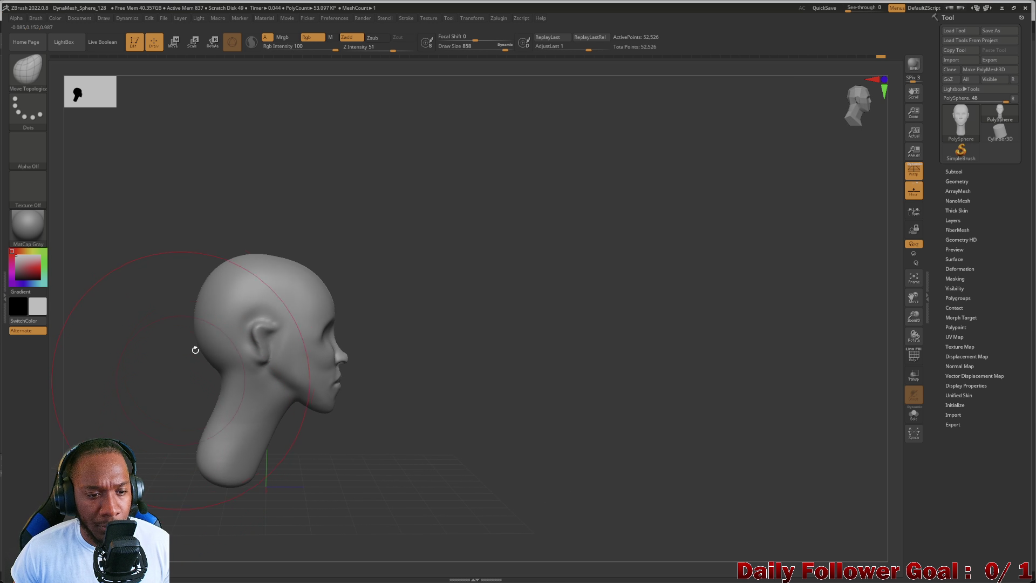
{"action": "left_click_drag", "start_coordinate": [265, 254], "coordinate": [266, 257]}
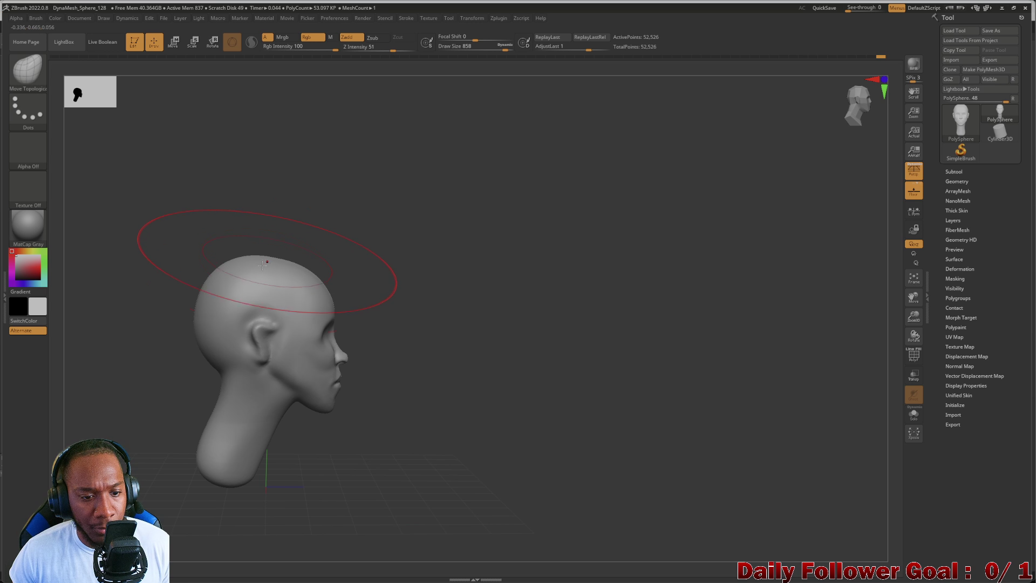
{"action": "mouse_move", "coordinate": [173, 345]}
{"action": "left_mouse_down"}
{"action": "mouse_move", "coordinate": [127, 377]}
{"action": "mouse_move", "coordinate": [127, 401]}
{"action": "mouse_move", "coordinate": [225, 343]}
{"action": "left_mouse_up"}
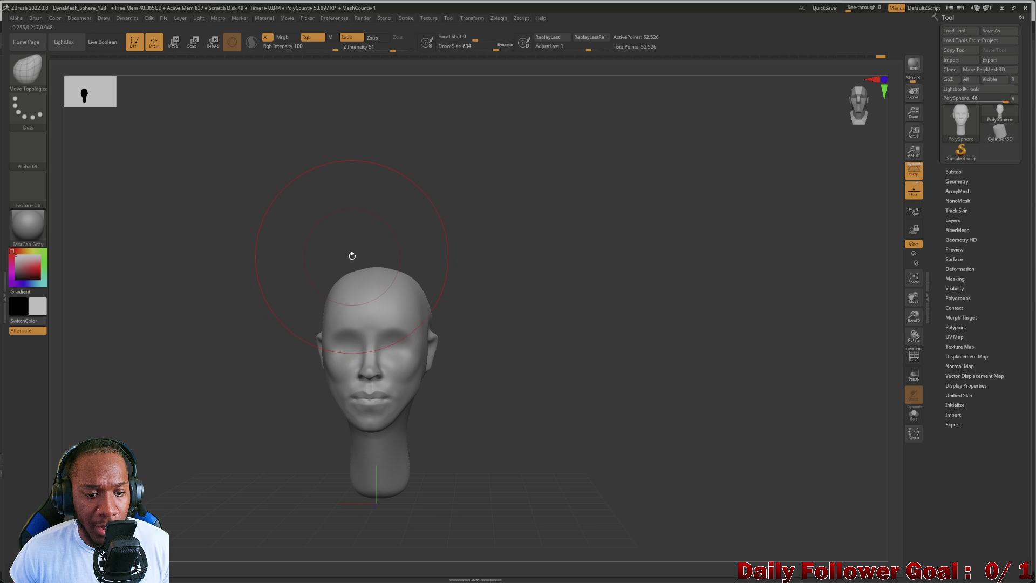
{"action": "mouse_move", "coordinate": [231, 264]}
{"action": "left_mouse_down"}
{"action": "mouse_move", "coordinate": [231, 296]}
{"action": "mouse_move", "coordinate": [193, 324]}
{"action": "left_mouse_up"}
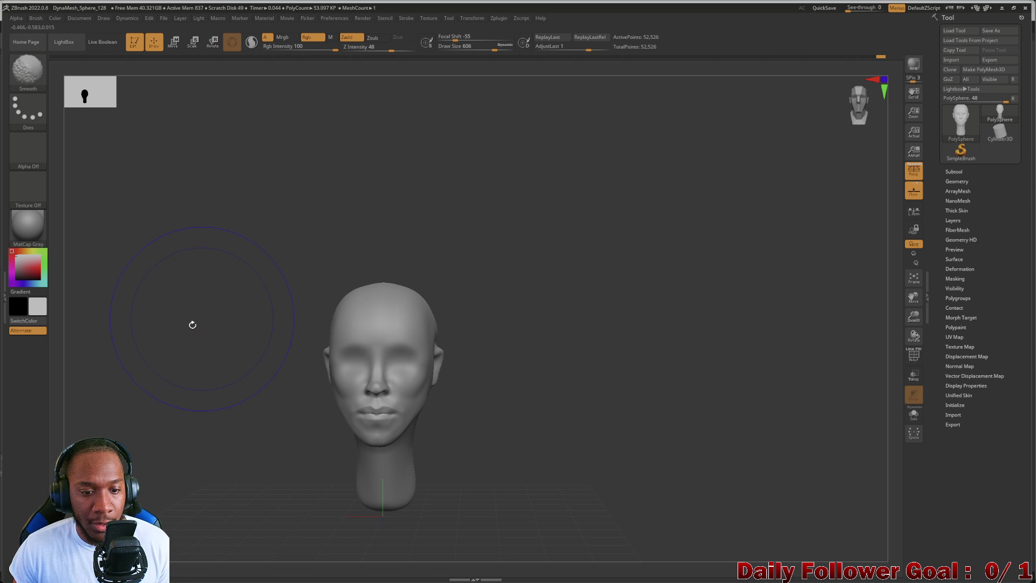
In right-side profile, shrink Move Topological and shape and smooth the jawline below the ear.
{"action": "mouse_move", "coordinate": [203, 393]}
{"action": "left_mouse_down", "text": "alt"}
{"action": "mouse_move", "coordinate": [208, 402]}
{"action": "mouse_move", "coordinate": [227, 387]}
{"action": "mouse_move", "coordinate": [259, 389]}
{"action": "mouse_move", "coordinate": [207, 401]}
{"action": "left_mouse_up", "text": "alt"}
{"action": "mouse_move", "coordinate": [209, 411]}
{"action": "left_mouse_down"}
{"action": "mouse_move", "coordinate": [235, 405]}
{"action": "mouse_move", "coordinate": [254, 419]}
{"action": "left_mouse_up"}
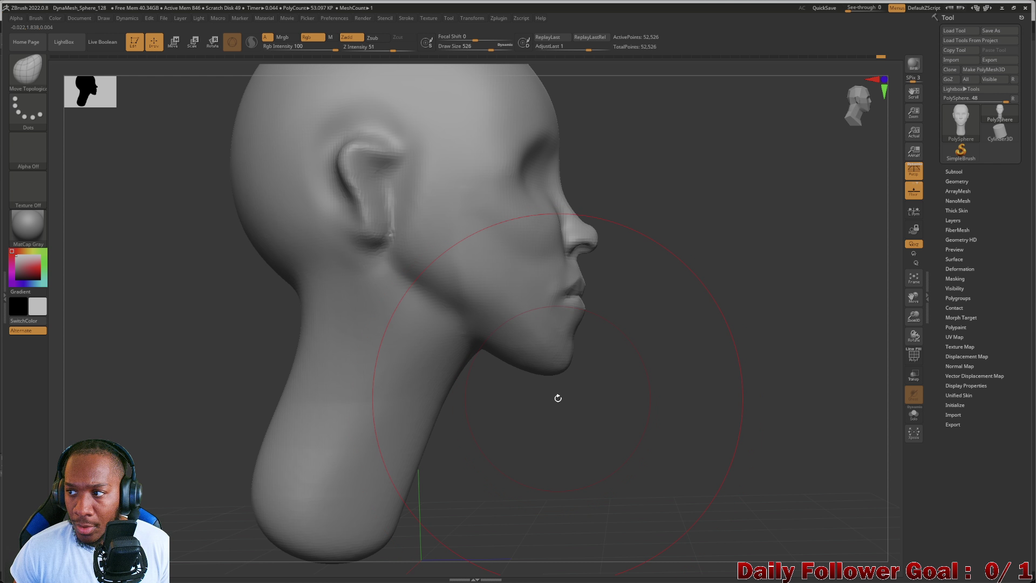
{"action": "key", "text": "bracketleft"}
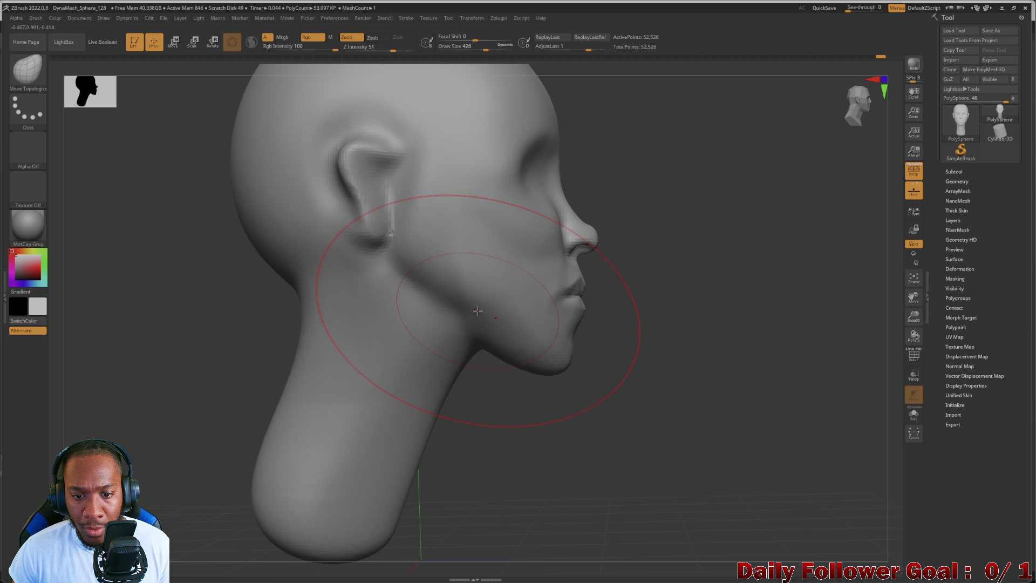
{"action": "key", "text": "bracketleft"}
{"action": "key", "text": "bracketleft"}
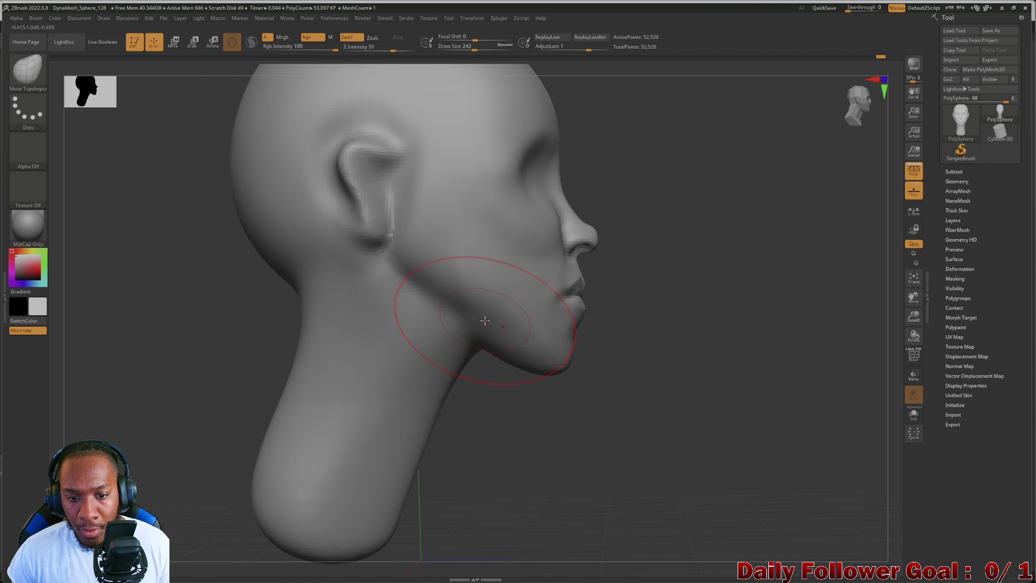
{"action": "key", "text": "bracketleft"}
{"action": "key", "text": "shift"}
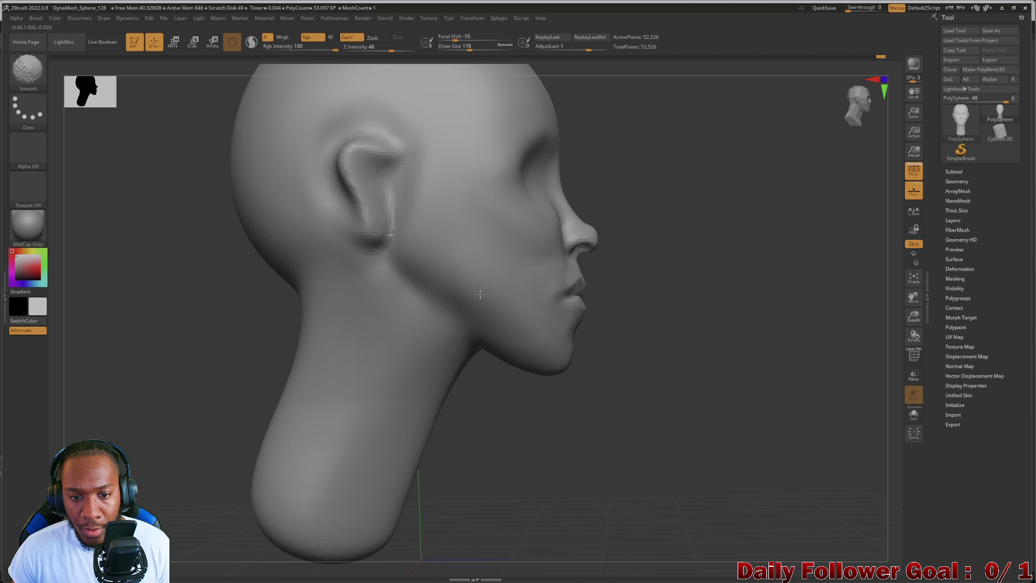
{"action": "left_click_drag", "start_coordinate": [539, 378], "coordinate": [597, 428]}
{"action": "mouse_move", "coordinate": [539, 459]}
{"action": "left_mouse_down"}
{"action": "mouse_move", "coordinate": [313, 354]}
{"action": "mouse_move", "coordinate": [405, 381]}
{"action": "left_mouse_up"}
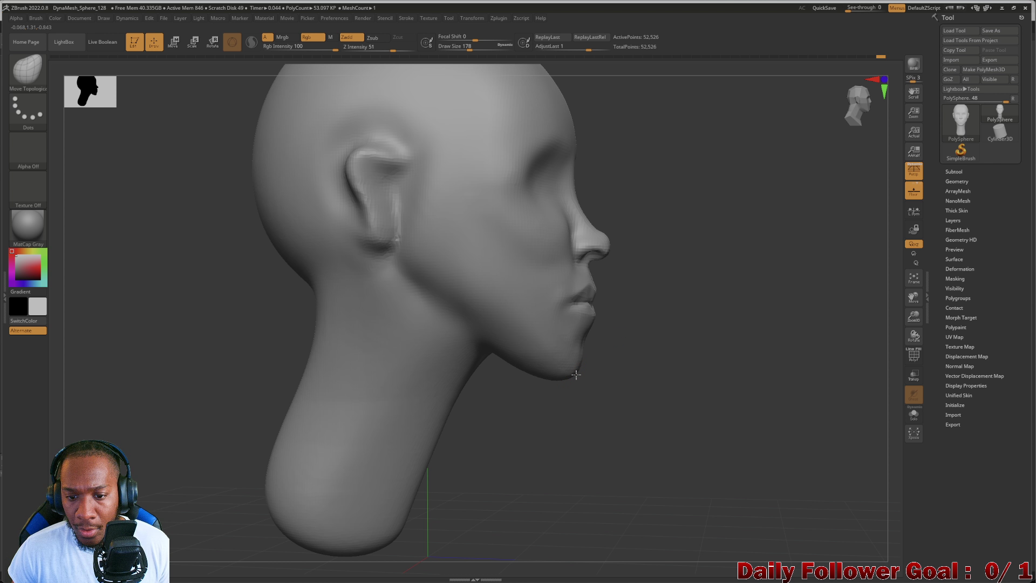
{"action": "mouse_move", "coordinate": [583, 377]}
{"action": "left_mouse_down"}
{"action": "mouse_move", "coordinate": [479, 439]}
{"action": "mouse_move", "coordinate": [416, 418]}
{"action": "mouse_move", "coordinate": [442, 437]}
{"action": "mouse_move", "coordinate": [561, 386]}
{"action": "mouse_move", "coordinate": [542, 328]}
{"action": "left_mouse_up"}
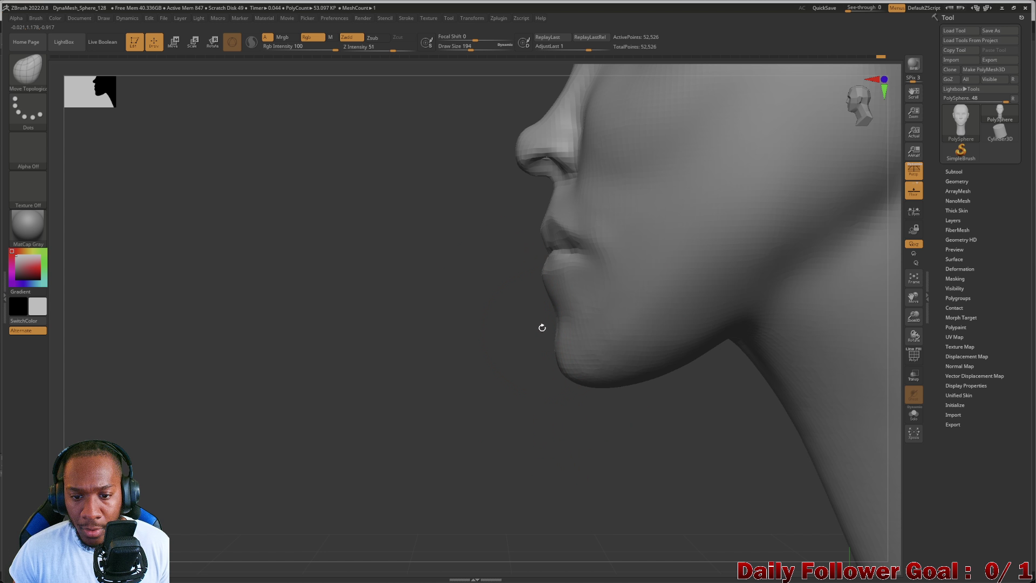
{"action": "left_click", "coordinate": [27, 70]}
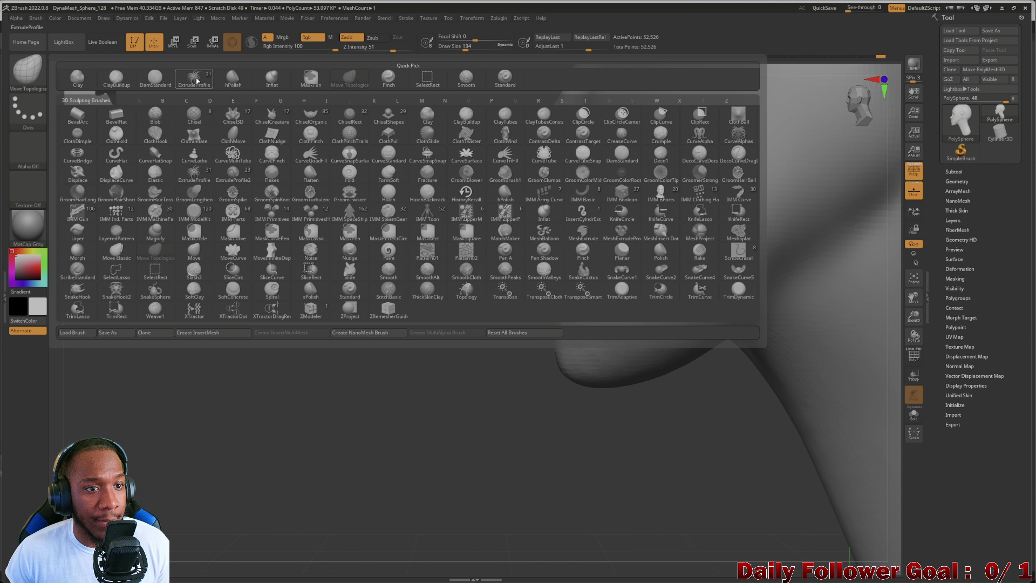
Select DamStandard and smooth the area between the lips and chin.
{"action": "left_click", "coordinate": [154, 78]}
{"action": "left_click_drag", "start_coordinate": [208, 252], "coordinate": [460, 335]}
{"action": "left_click_drag", "start_coordinate": [630, 389], "coordinate": [532, 330], "text": "shift"}
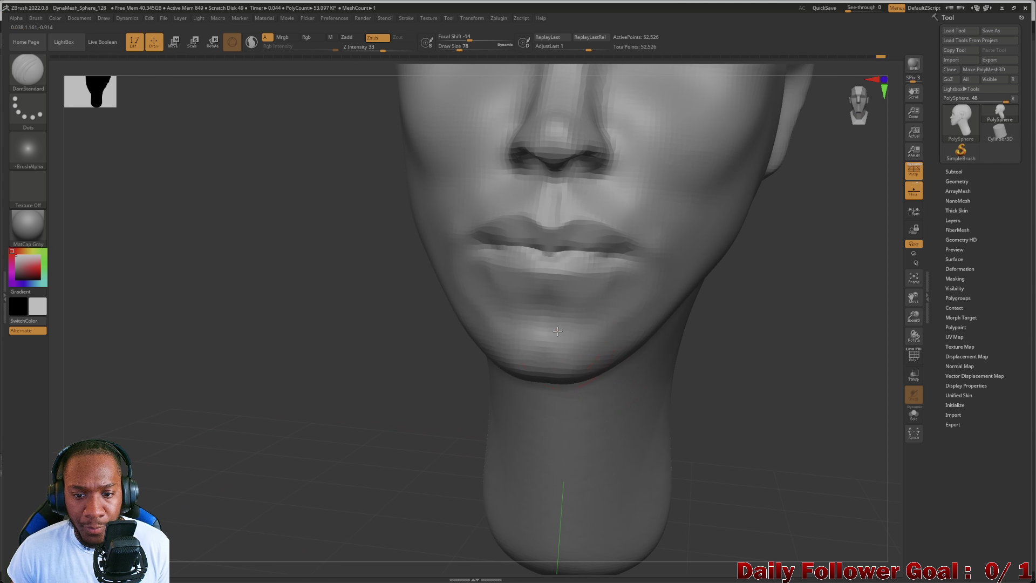
{"action": "mouse_move", "coordinate": [326, 338]}
{"action": "left_mouse_down"}
{"action": "mouse_move", "coordinate": [299, 328]}
{"action": "mouse_move", "coordinate": [546, 338]}
{"action": "mouse_move", "coordinate": [546, 320]}
{"action": "left_mouse_up"}
{"action": "mouse_move", "coordinate": [733, 416]}
{"action": "left_mouse_down"}
{"action": "mouse_move", "coordinate": [356, 351]}
{"action": "mouse_move", "coordinate": [358, 419]}
{"action": "mouse_move", "coordinate": [374, 354]}
{"action": "mouse_move", "coordinate": [345, 394]}
{"action": "mouse_move", "coordinate": [340, 386]}
{"action": "mouse_move", "coordinate": [359, 394]}
{"action": "mouse_move", "coordinate": [370, 383]}
{"action": "mouse_move", "coordinate": [327, 388]}
{"action": "mouse_move", "coordinate": [360, 399]}
{"action": "mouse_move", "coordinate": [286, 365]}
{"action": "mouse_move", "coordinate": [366, 369]}
{"action": "left_mouse_up"}
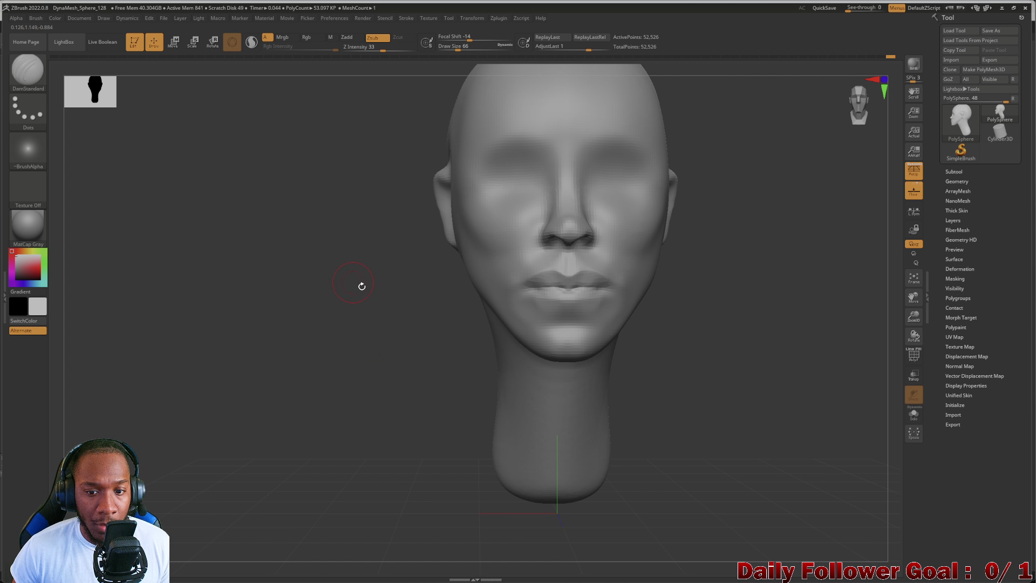
{"action": "key", "text": "bracketright"}
Shape and smooth the chin with Move Topological at draw size 150.
{"action": "left_click", "coordinate": [32, 68]}
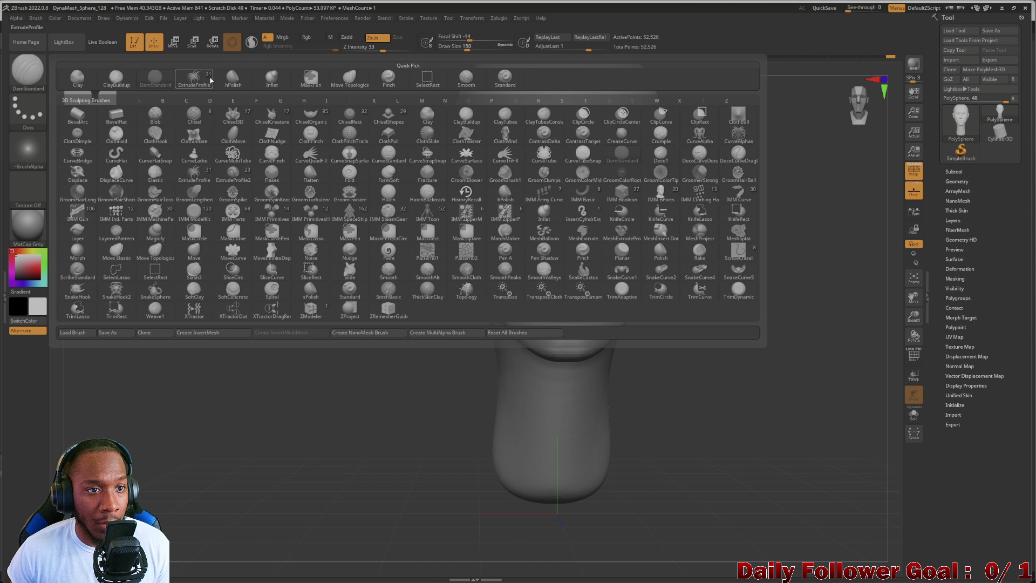
{"action": "left_click", "coordinate": [349, 78]}
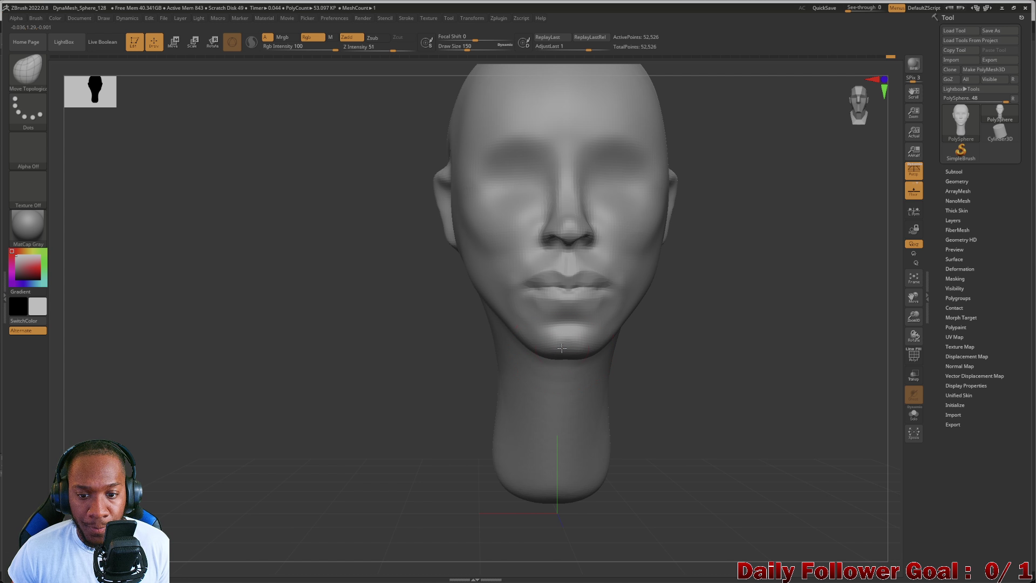
{"action": "mouse_move", "coordinate": [410, 350]}
{"action": "left_mouse_down"}
{"action": "mouse_move", "coordinate": [359, 351]}
{"action": "mouse_move", "coordinate": [401, 361]}
{"action": "left_mouse_up"}
{"action": "key", "text": "shift"}
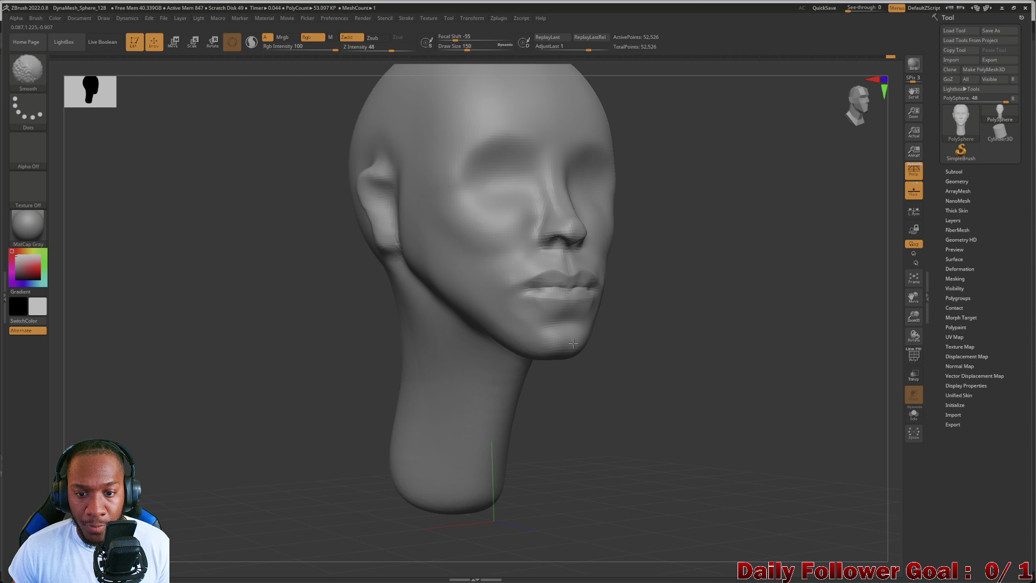
{"action": "mouse_move", "coordinate": [330, 374]}
{"action": "left_mouse_down"}
{"action": "mouse_move", "coordinate": [257, 381]}
{"action": "mouse_move", "coordinate": [291, 358]}
{"action": "mouse_move", "coordinate": [342, 351]}
{"action": "mouse_move", "coordinate": [362, 366]}
{"action": "mouse_move", "coordinate": [414, 365]}
{"action": "mouse_move", "coordinate": [386, 349]}
{"action": "mouse_move", "coordinate": [396, 368]}
{"action": "mouse_move", "coordinate": [370, 367]}
{"action": "mouse_move", "coordinate": [420, 347]}
{"action": "mouse_move", "coordinate": [404, 475]}
{"action": "mouse_move", "coordinate": [275, 510]}
{"action": "left_mouse_up"}
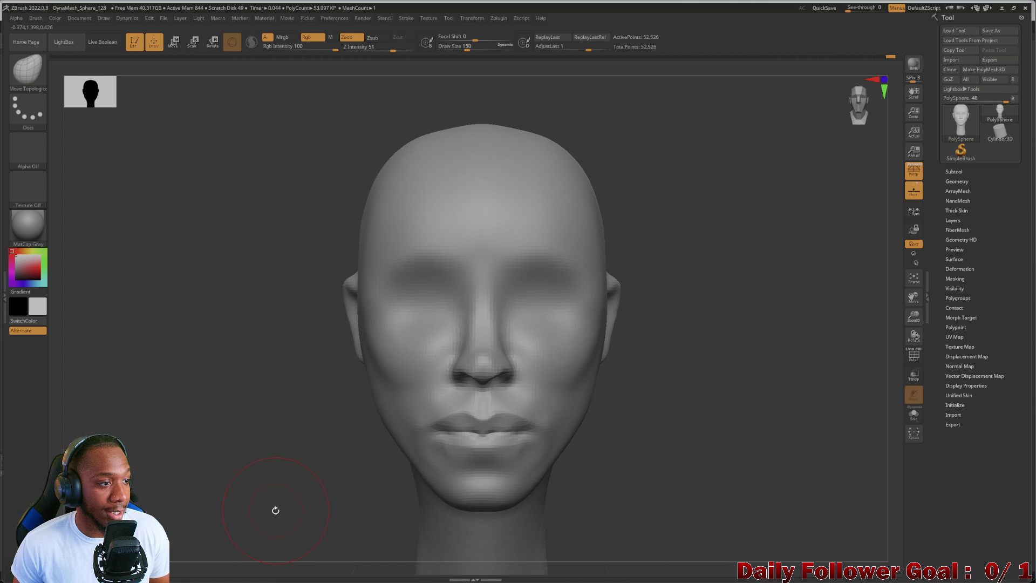